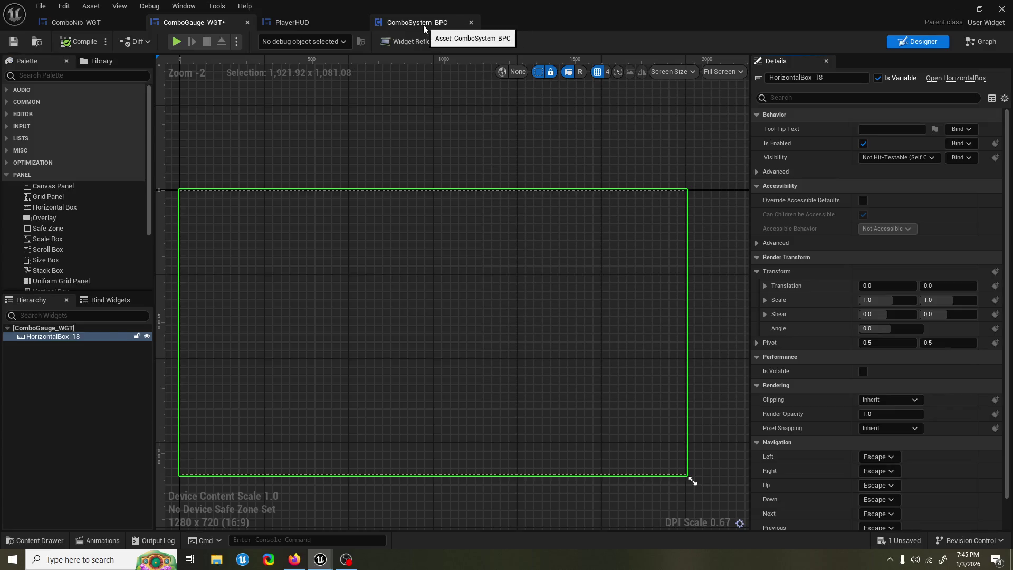
Place a HorizontalBox_18 getter from the Combo Gauge WGT reference in PlayerHUD's event graph
click(423, 24)
click(308, 21)
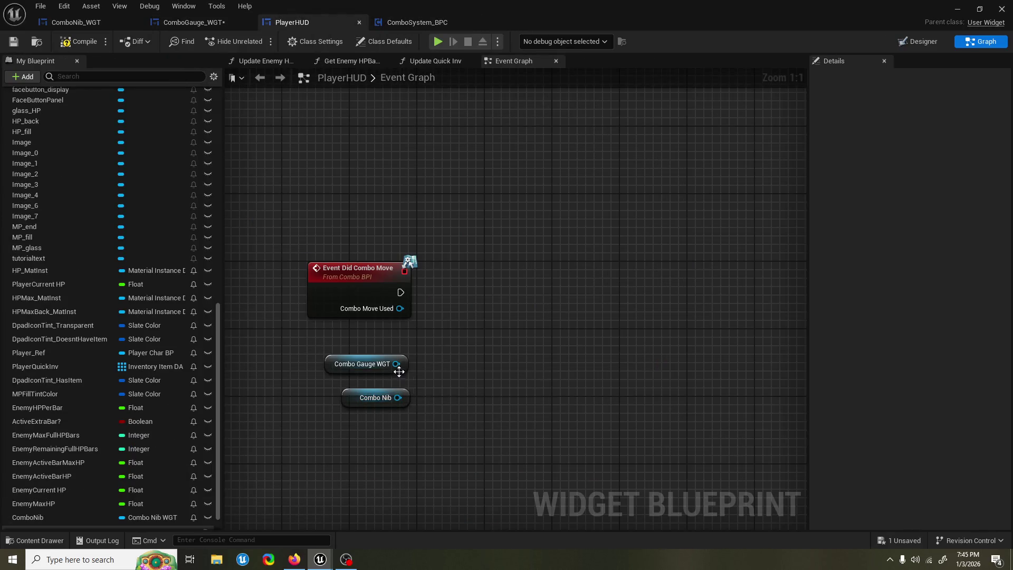
drag(395, 364, 425, 349)
text(horizo)
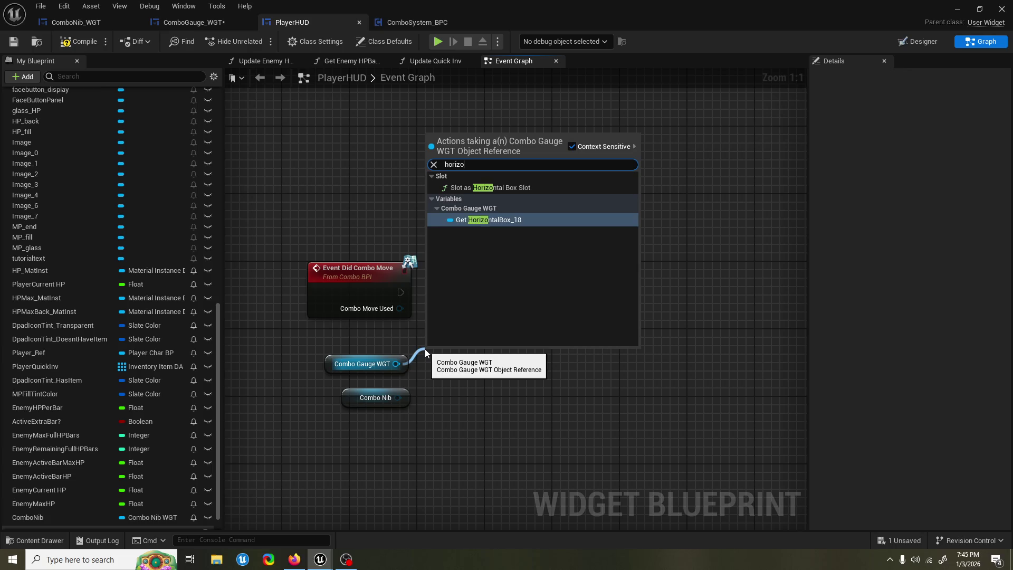
key(Return)
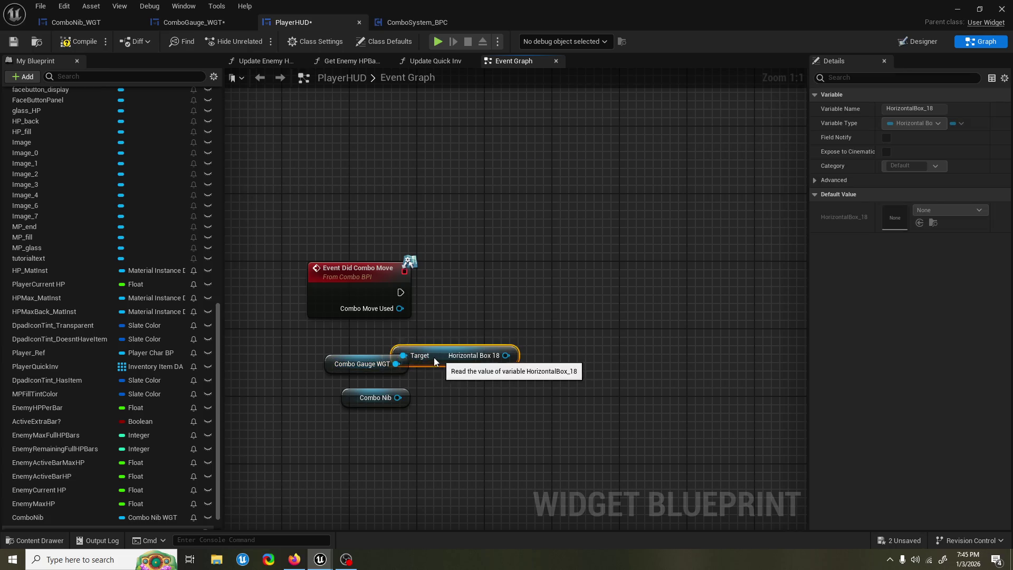
drag(434, 357, 349, 340)
Add an Add Child node on HorizontalBox_18, run by Event Did Combo Move, with Combo Nib as content
drag(421, 338, 484, 303)
text(ad)
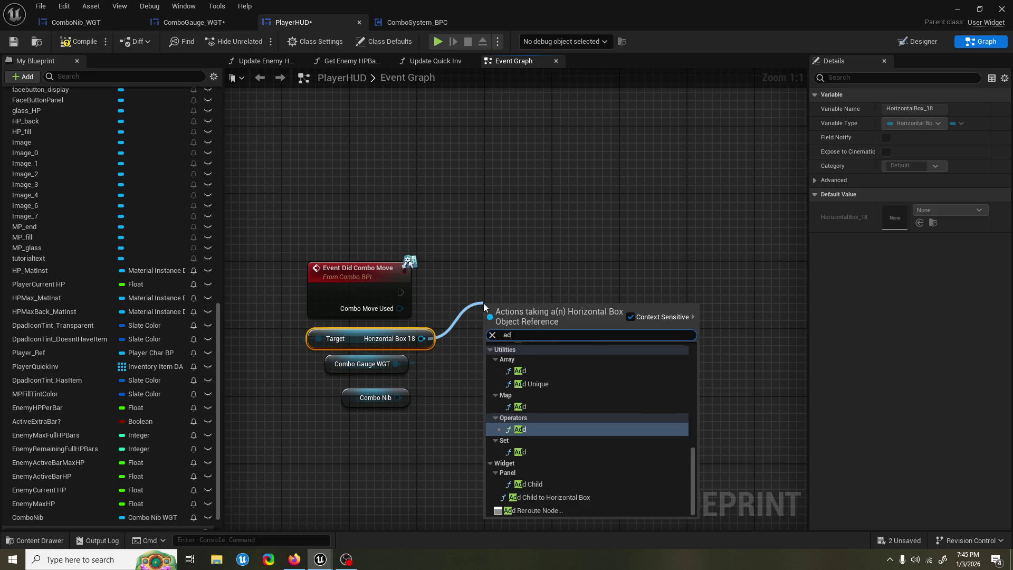
text(d)
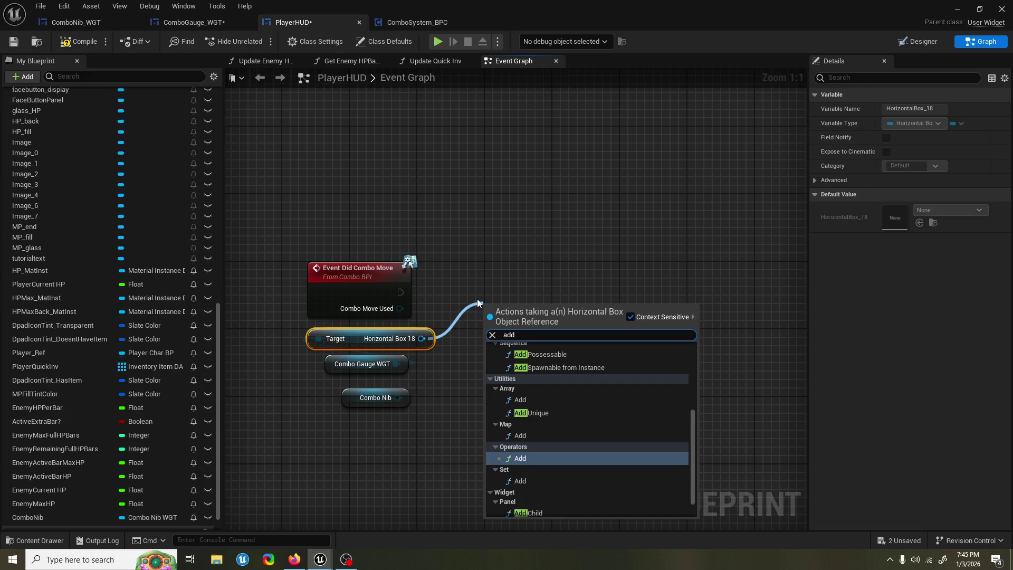
click(539, 489)
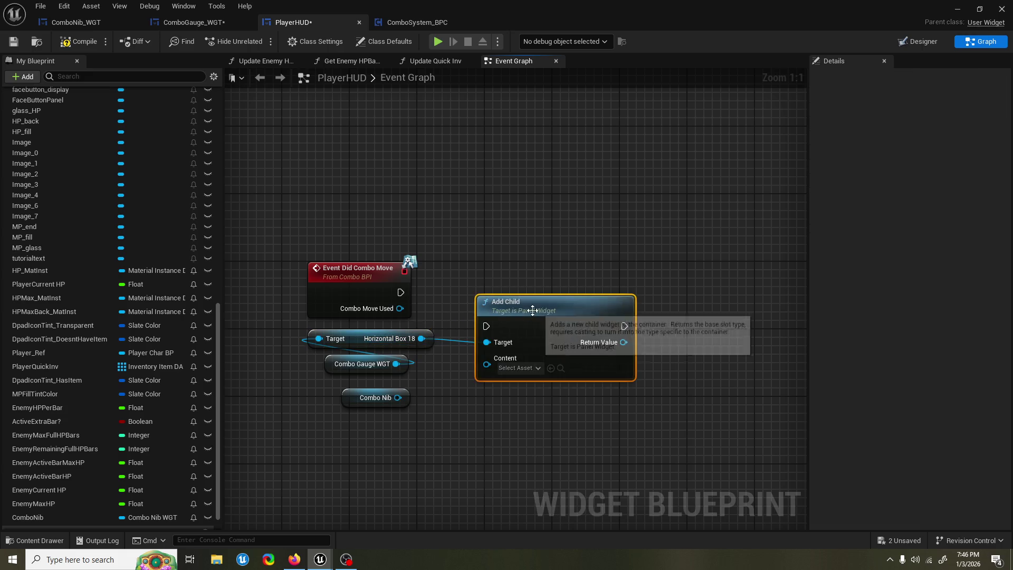
drag(472, 289, 477, 285)
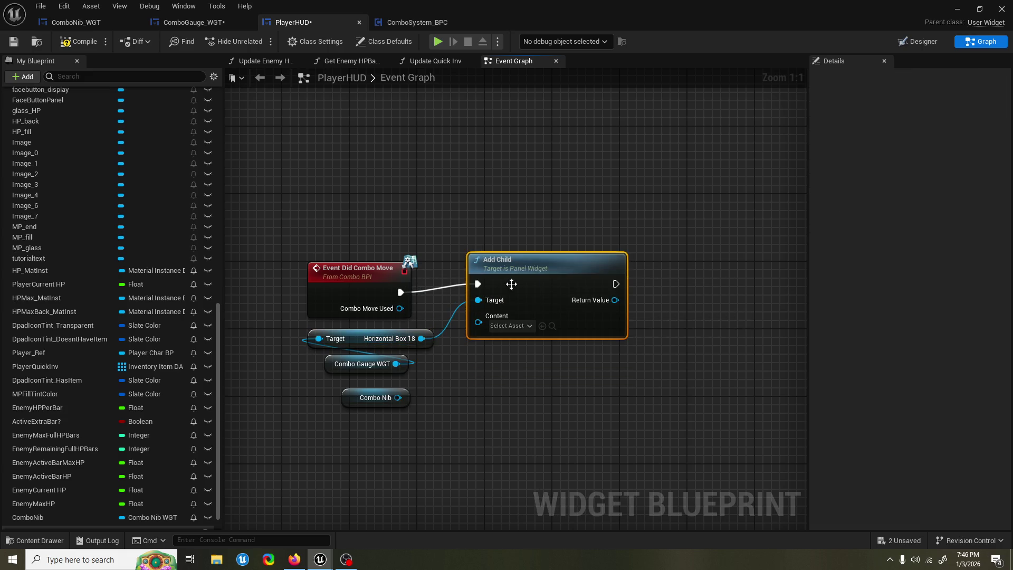
drag(542, 288, 543, 297)
drag(398, 397, 478, 330)
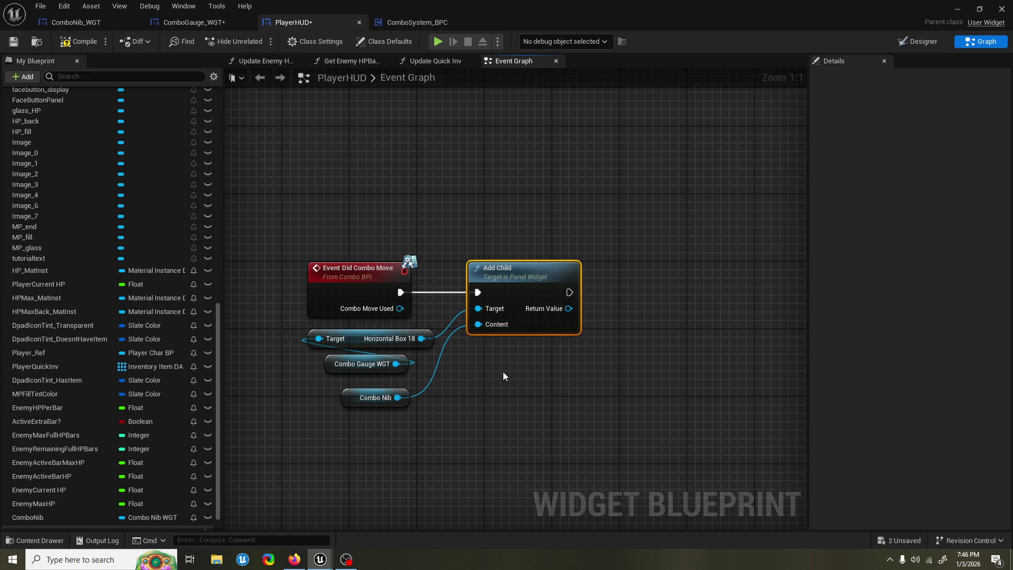
Save the edited blueprints
drag(465, 222, 472, 220)
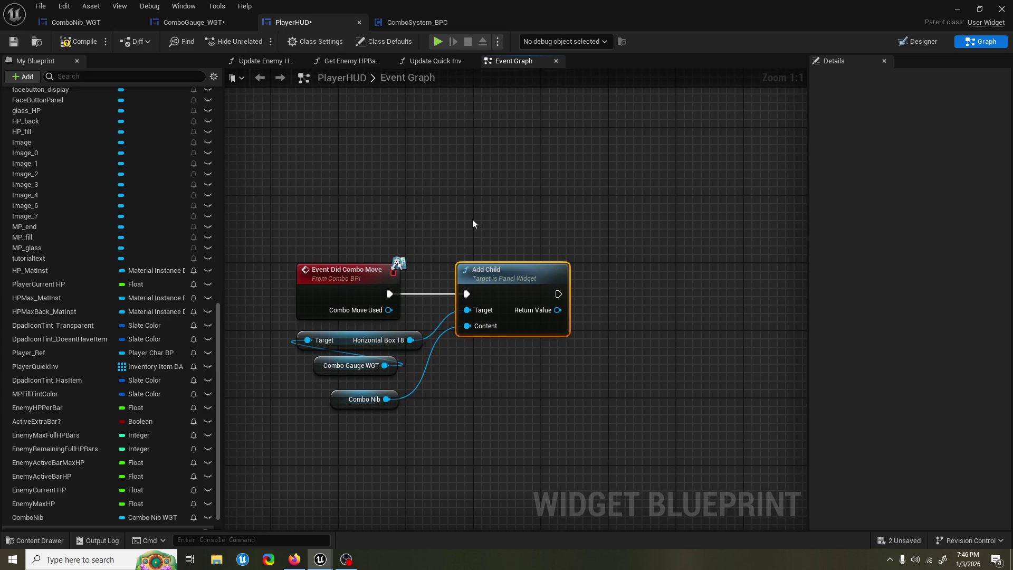
key(ctrl+shift+s)
drag(407, 212, 449, 218)
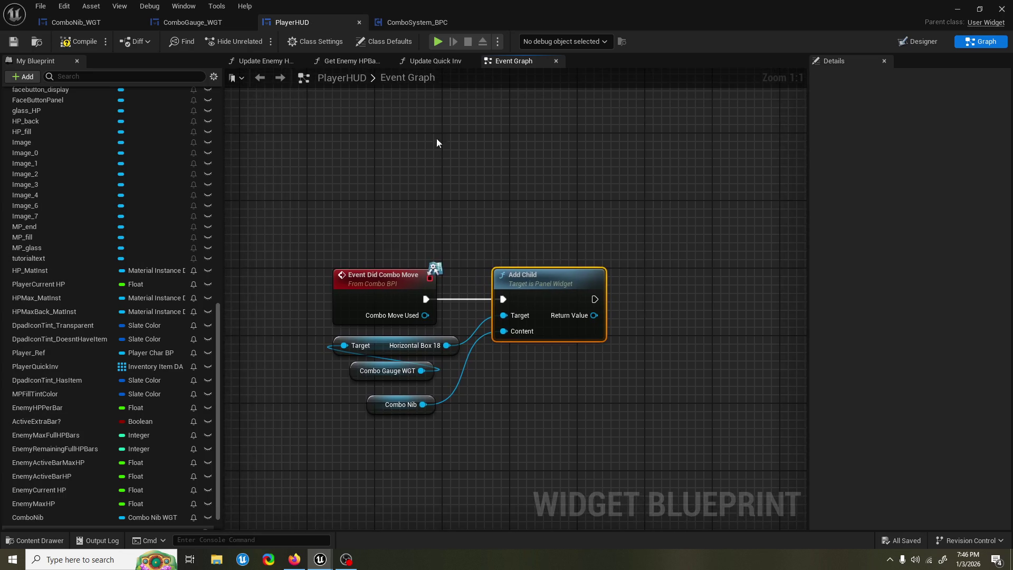
mouse_move(416, 116)
mouse_down()
mouse_move(399, 124)
mouse_move(412, 111)
mouse_up()
Tidy the event graph, repositioning the combo event nodes and pulling Show Shortcuts aside
click(429, 62)
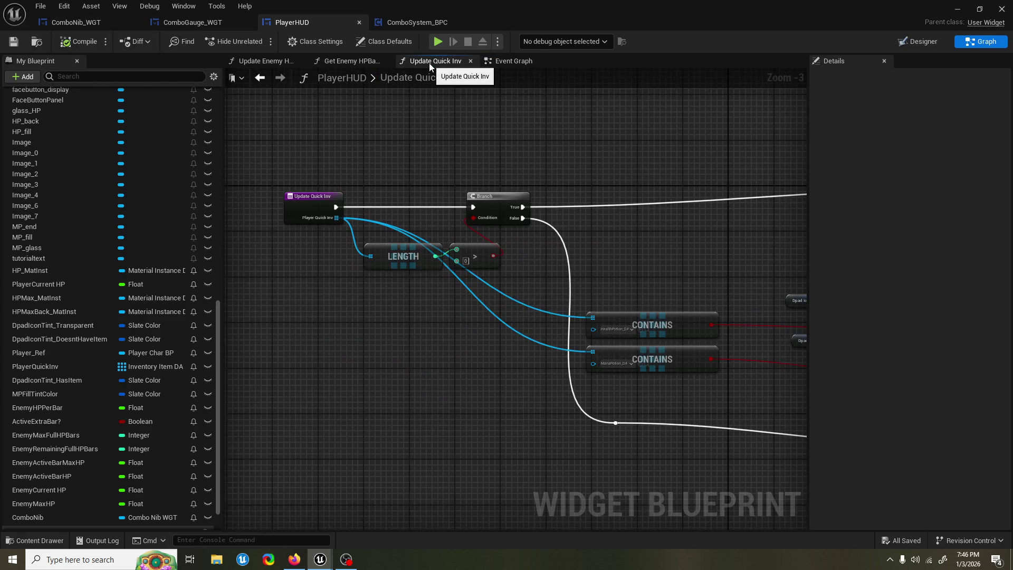
click(490, 64)
drag(501, 166, 482, 157)
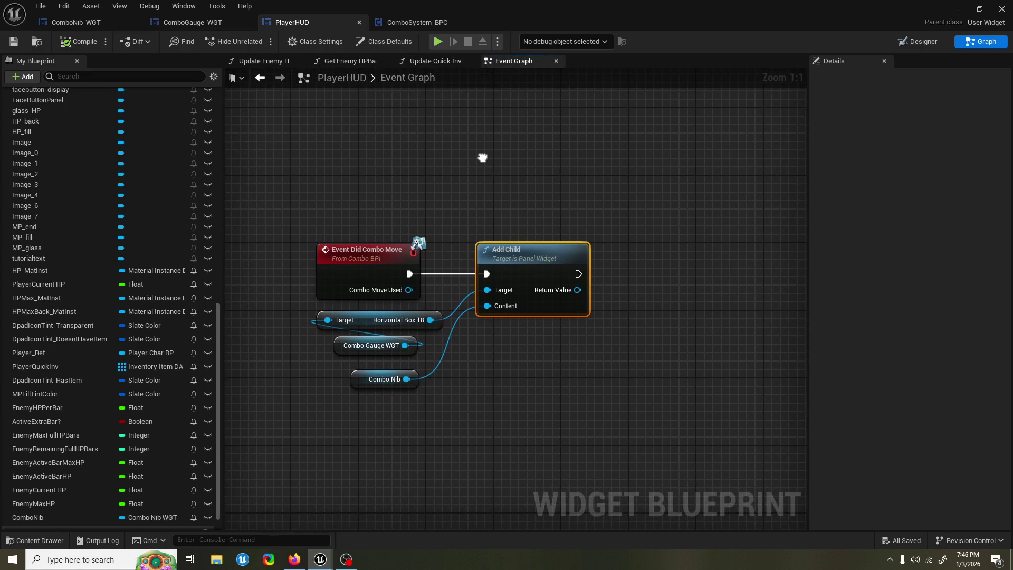
scroll(481, 157, down, 5)
mouse_move(435, 259)
mouse_down()
mouse_move(505, 338)
mouse_move(530, 174)
mouse_move(538, 269)
mouse_up()
drag(467, 295, 442, 419)
scroll(500, 340, up, 3)
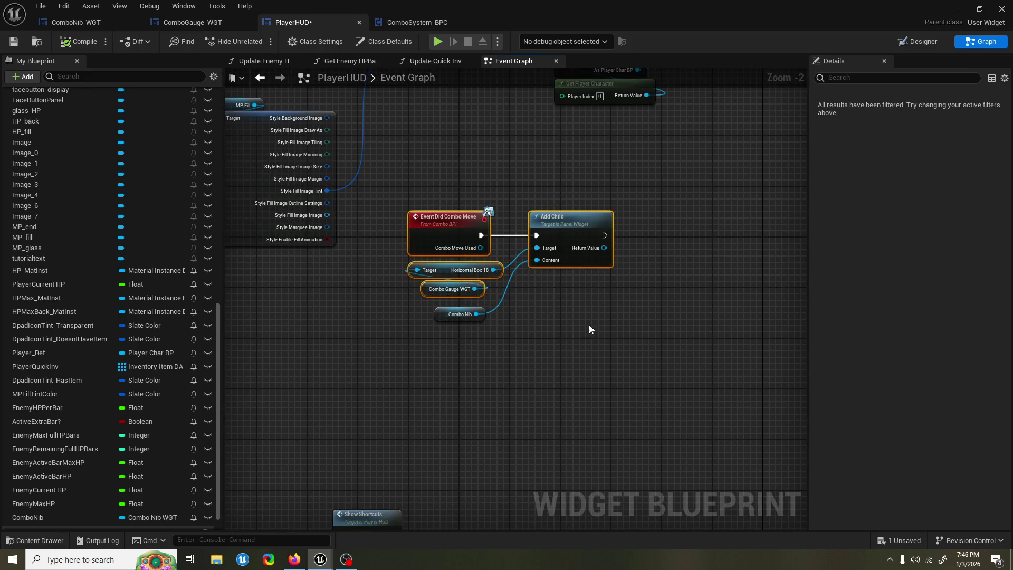
mouse_move(556, 220)
mouse_down()
mouse_move(423, 320)
mouse_move(463, 251)
mouse_up()
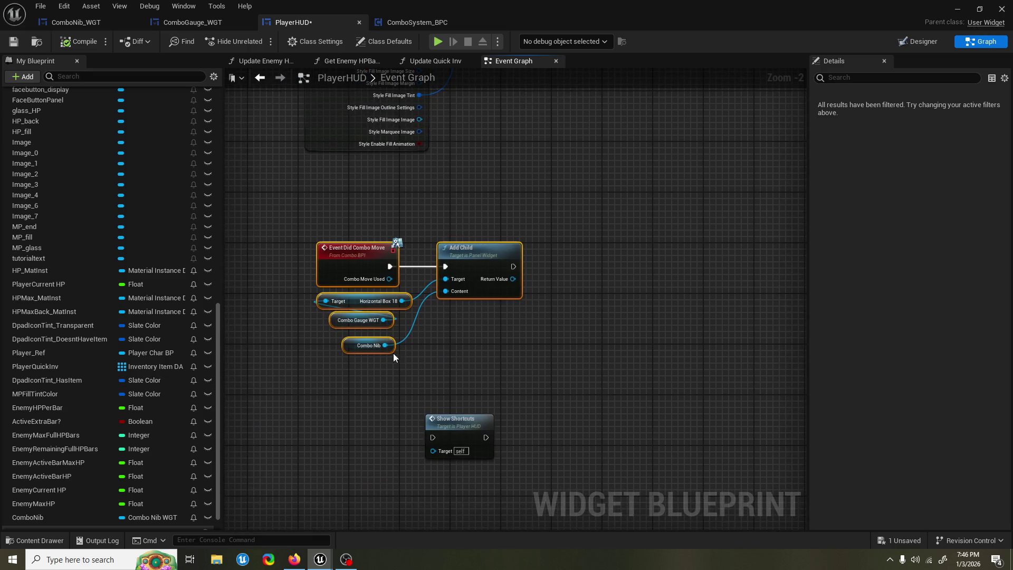
Add a Play Animation node on Combo Nib, fed by Add Child's execution output
drag(441, 342, 481, 339)
text(play animat)
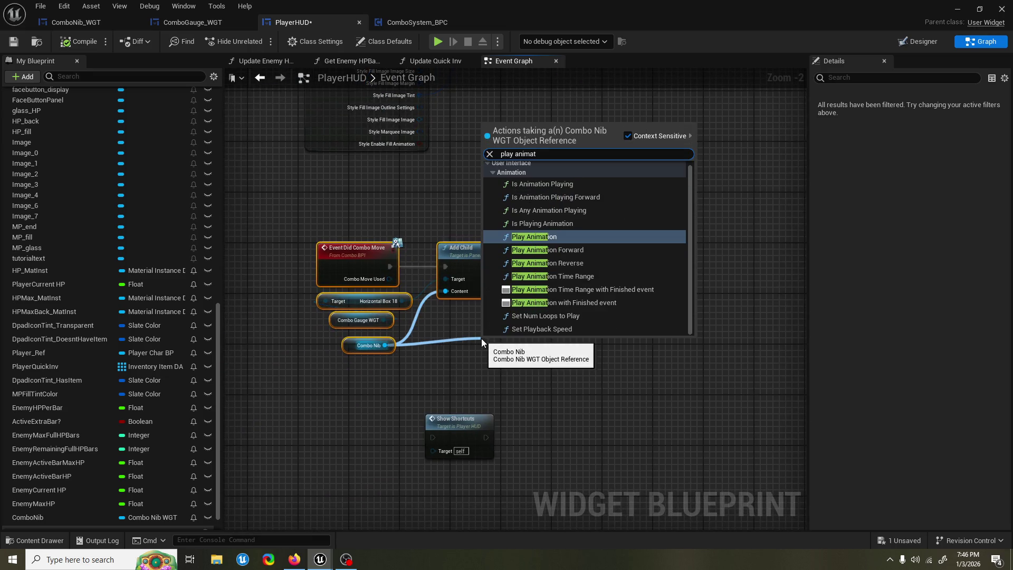
key(Return)
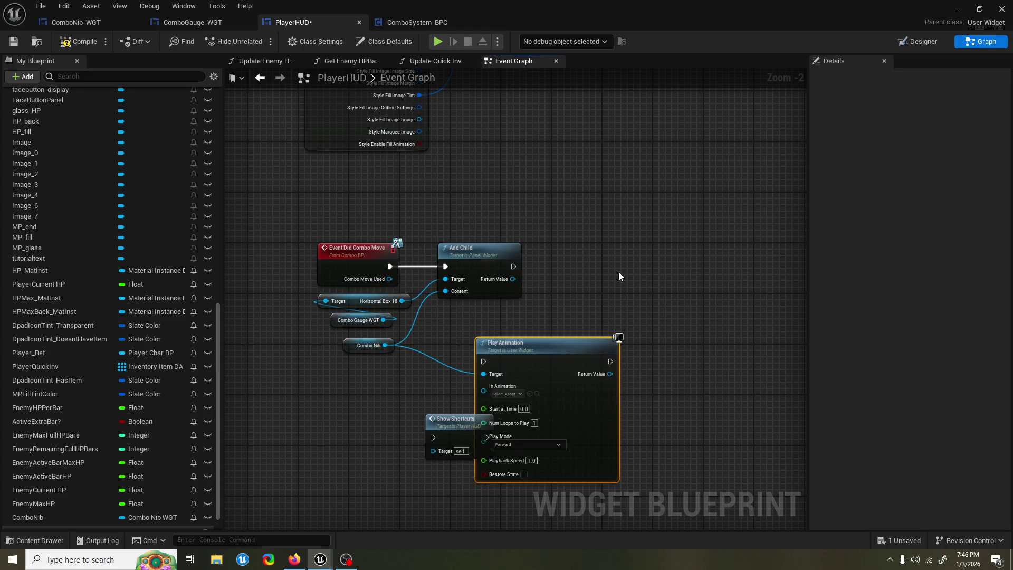
drag(528, 366, 643, 284)
mouse_move(514, 266)
mouse_down()
mouse_move(597, 279)
mouse_move(608, 260)
mouse_up()
click(614, 293)
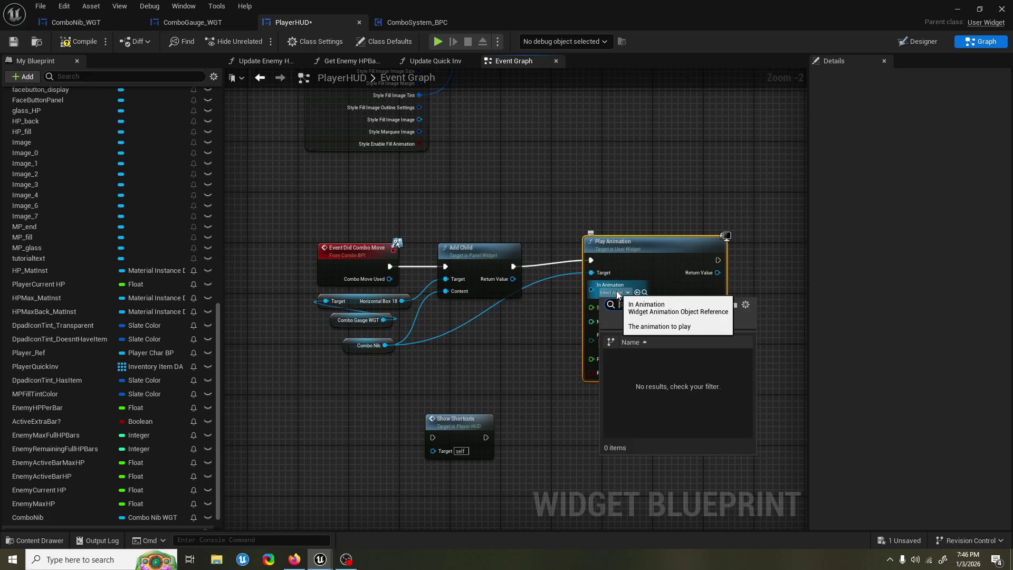
click(656, 264)
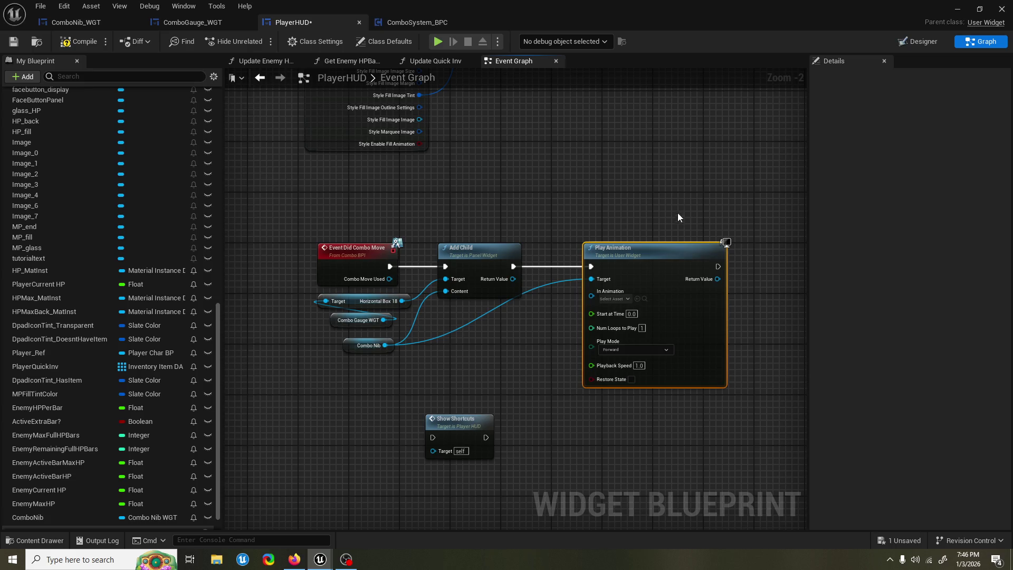
Move the Show Shortcuts node down-left and cancel a stray Combo Nib action search
drag(459, 410, 441, 454)
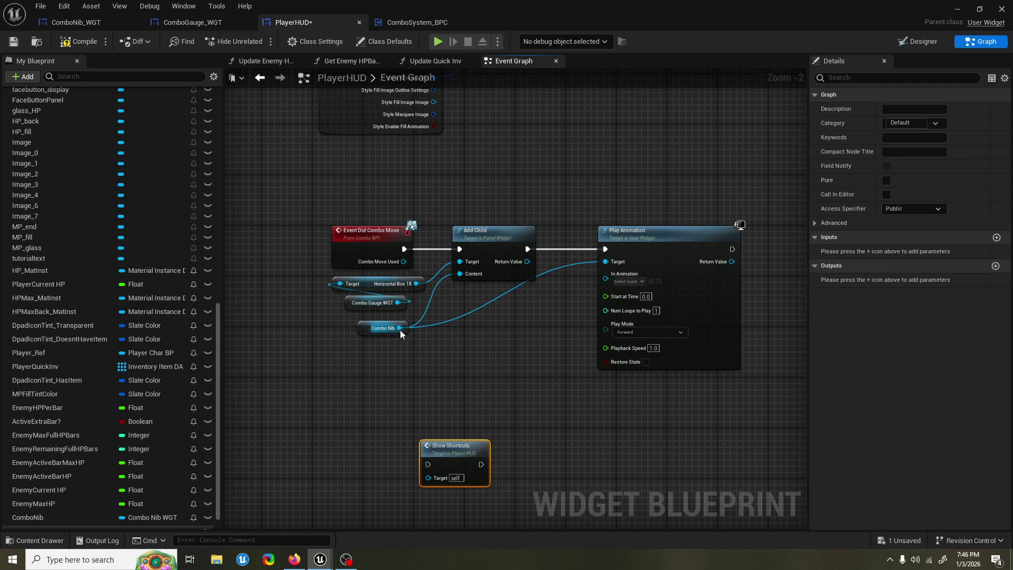
drag(399, 328, 412, 363)
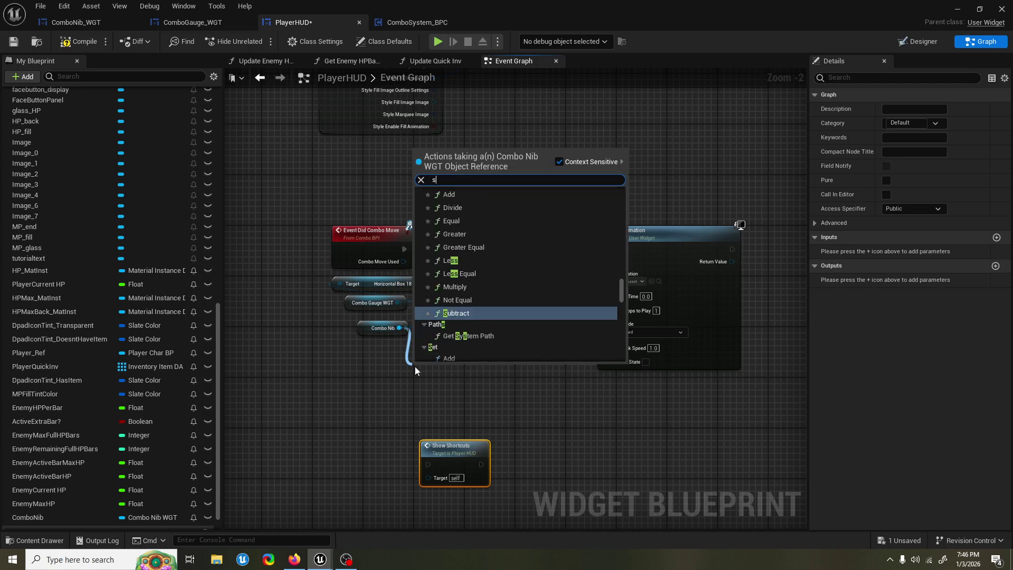
key(Escape)
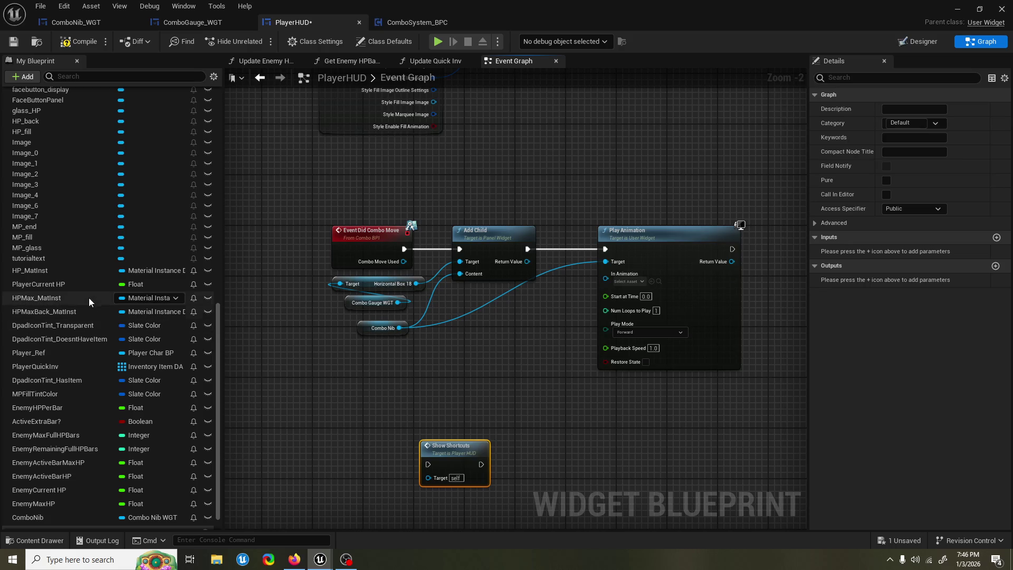
scroll(68, 258, up, 5)
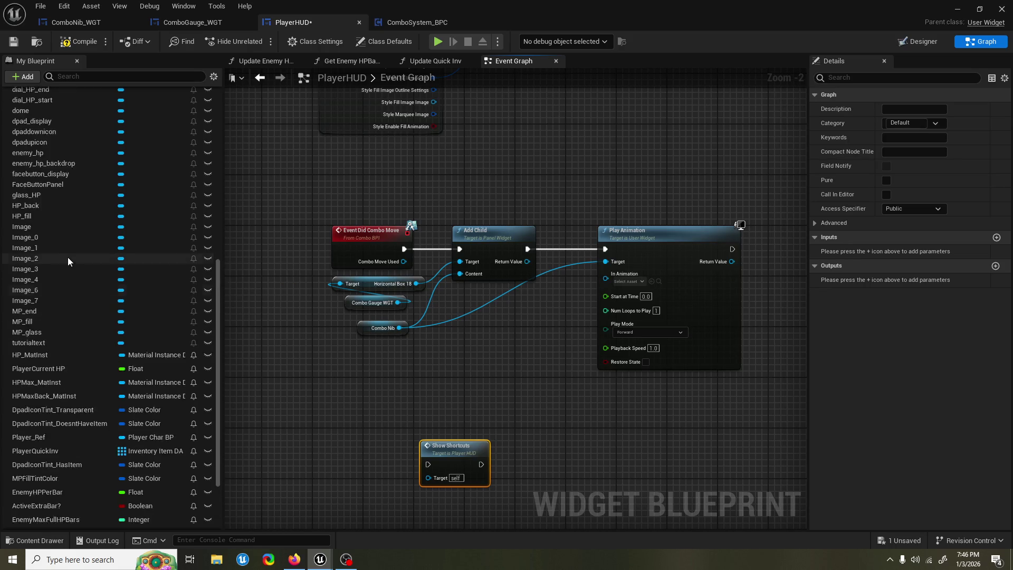
In ComboNib_WGT's Animations list, rename 'appear' to 'show' and compile the widget
click(71, 23)
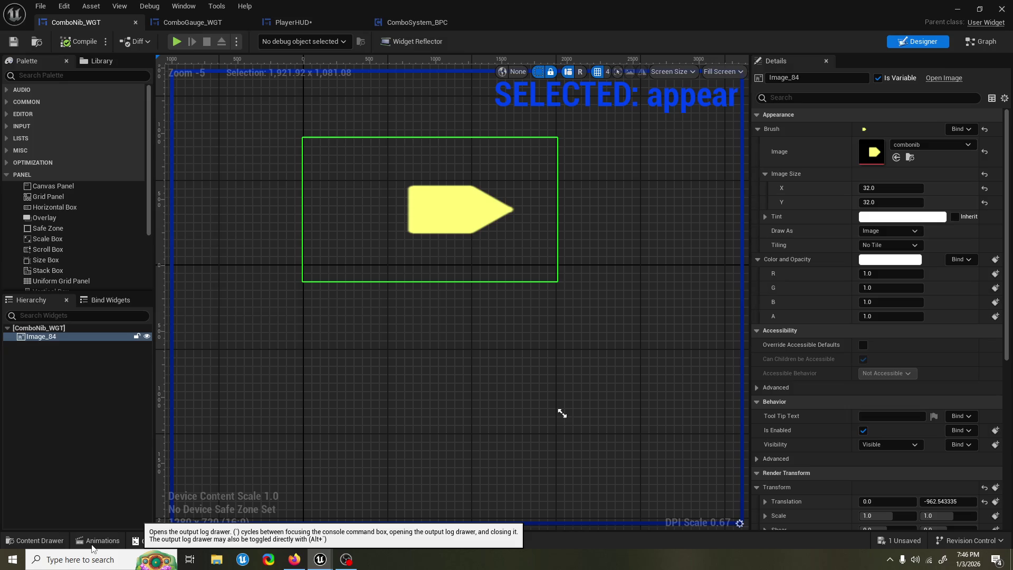
click(93, 542)
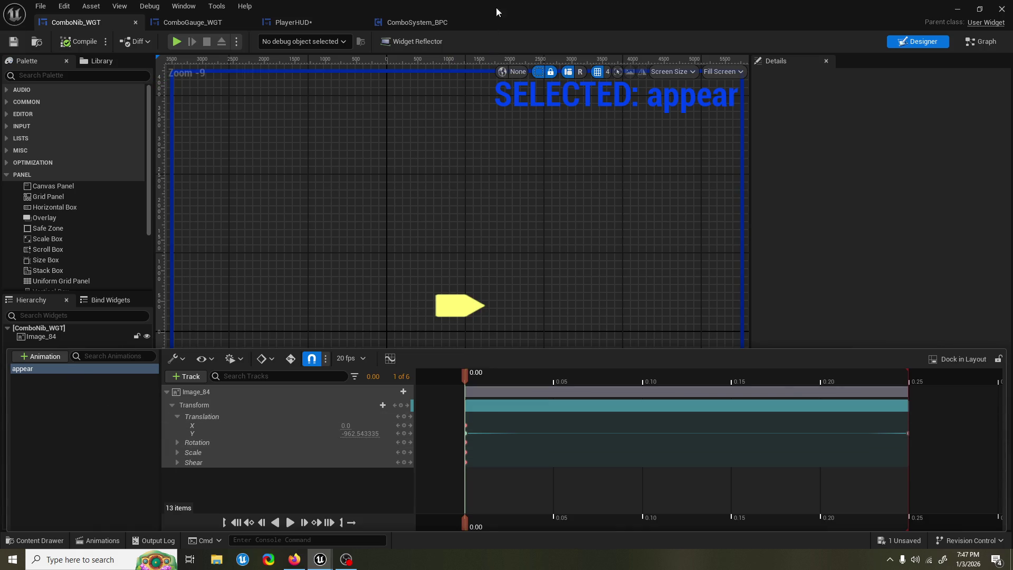
double_click(55, 371)
text(show)
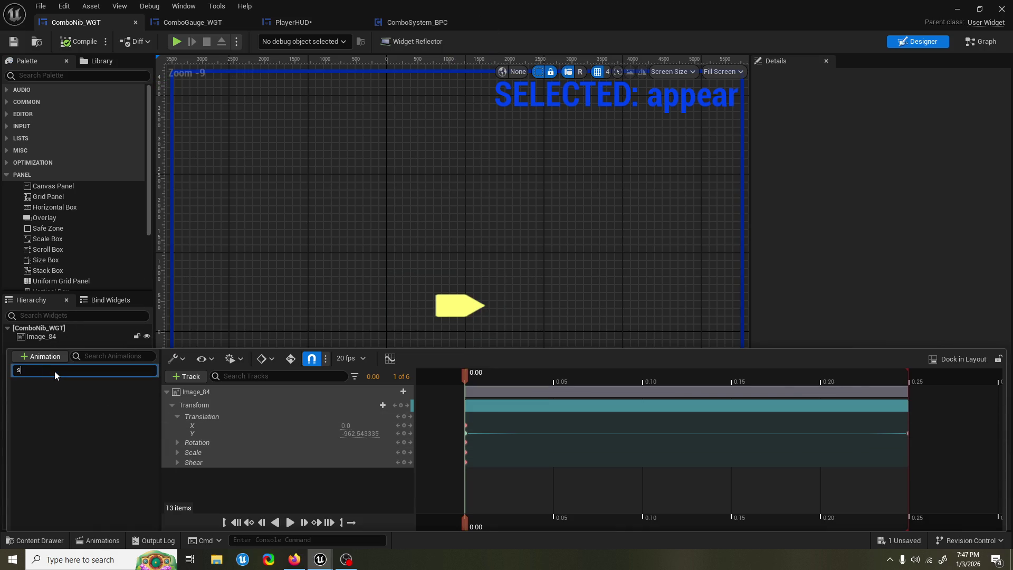
key(Return)
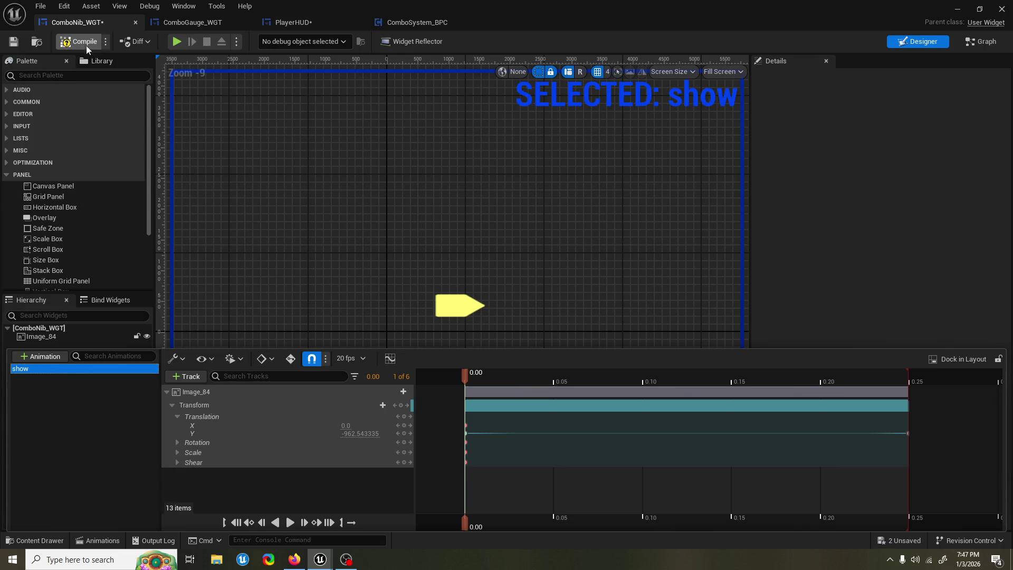
click(86, 43)
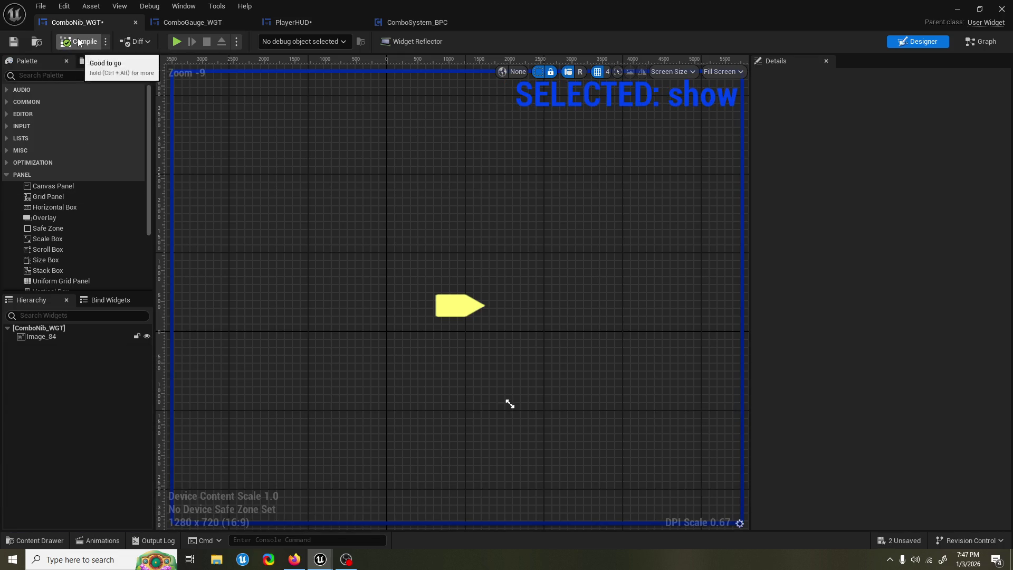
click(290, 22)
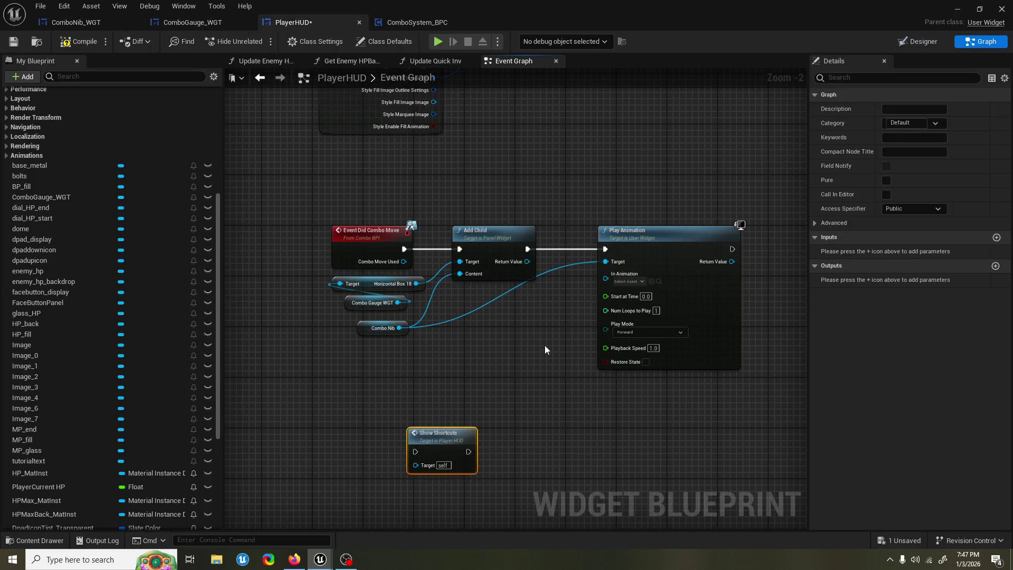
Delete Show Shortcuts and plug Combo Nib's show animation into Play Animation
key(Delete)
drag(400, 327, 432, 373)
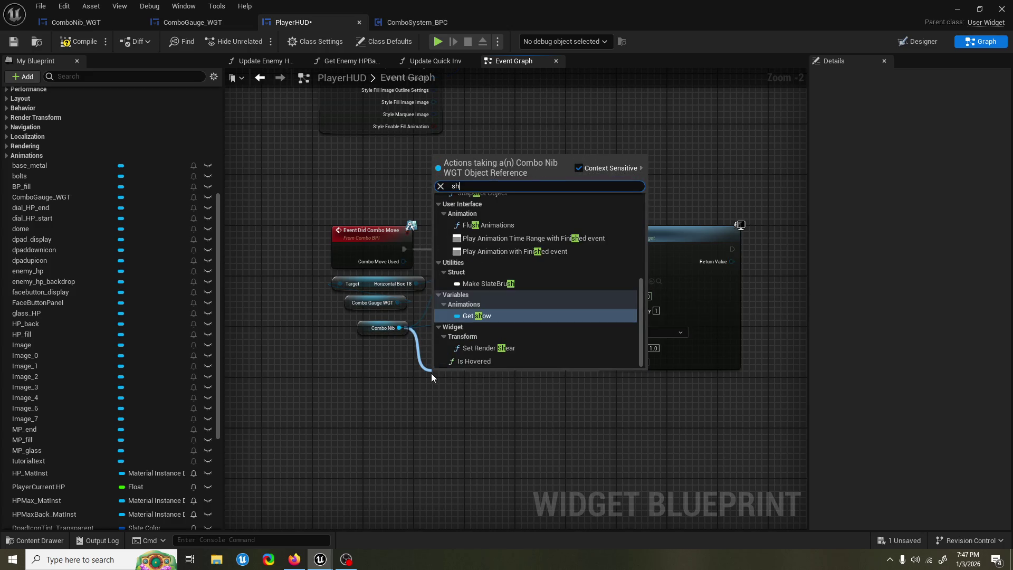
text(show)
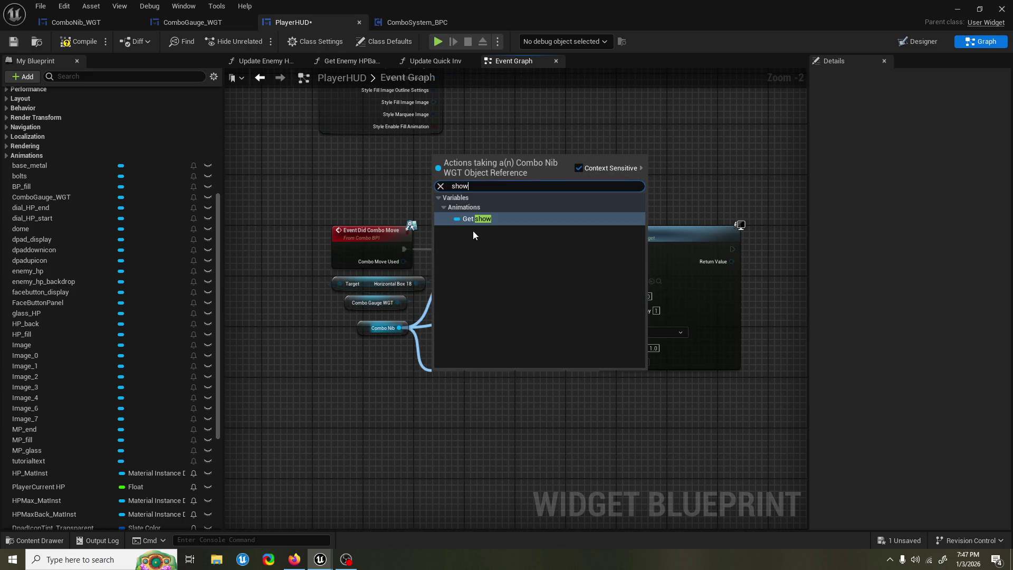
click(473, 230)
drag(481, 376, 531, 336)
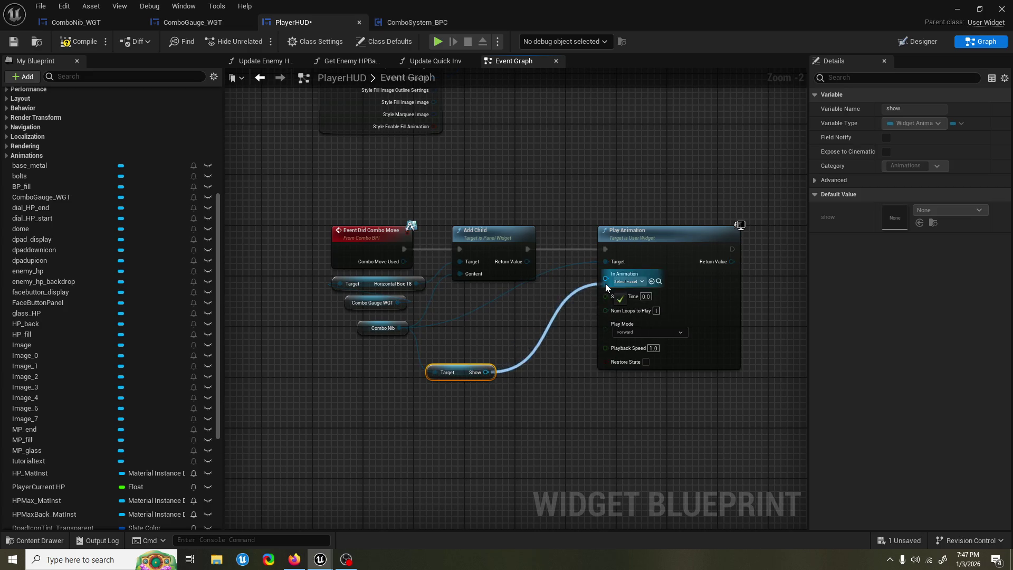
drag(606, 283, 606, 280)
drag(477, 376, 486, 352)
Save PlayerHUD and play-test the level, stopping with Esc
key(ctrl+s)
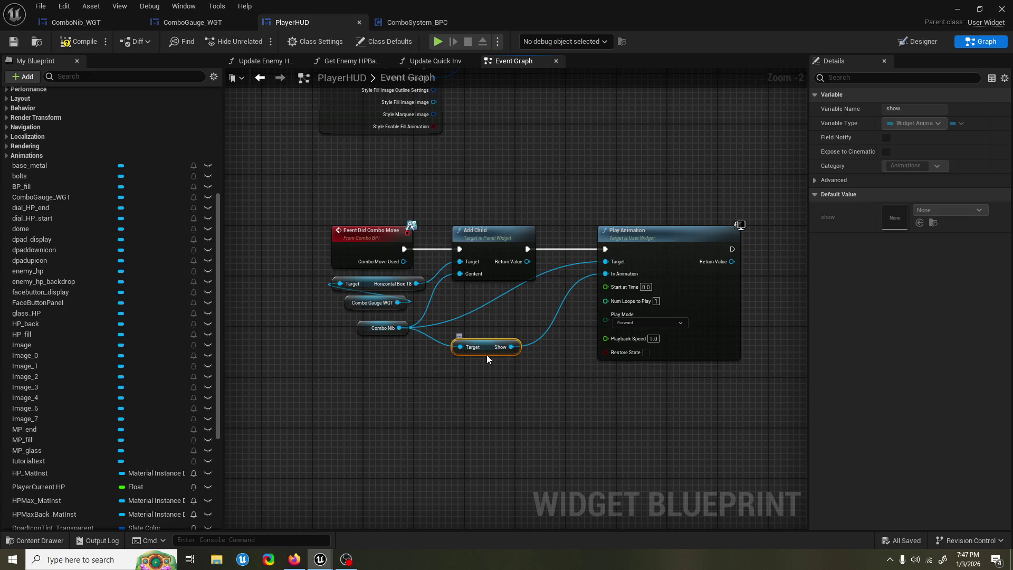
drag(459, 180, 435, 190)
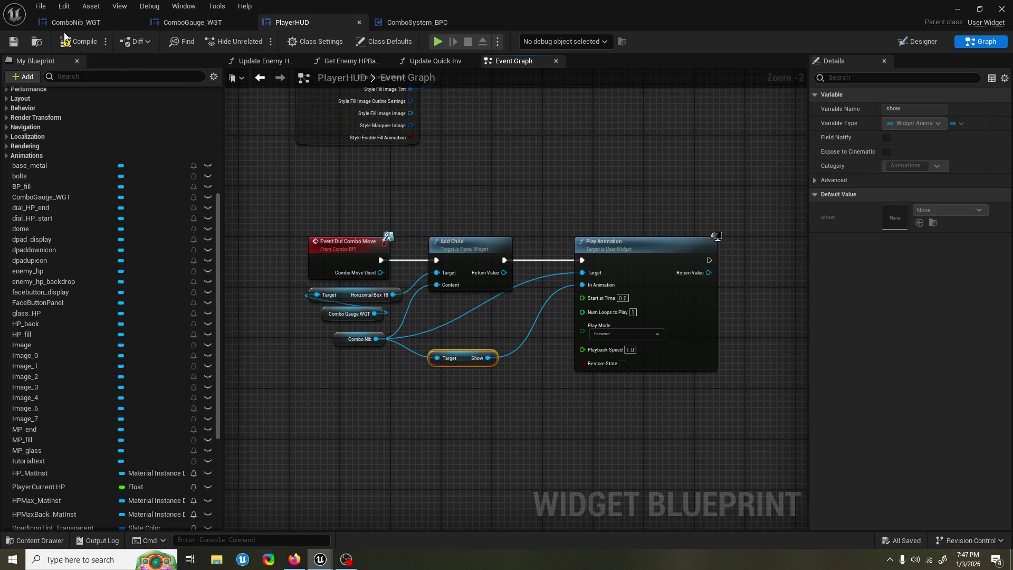
drag(617, 166, 601, 178)
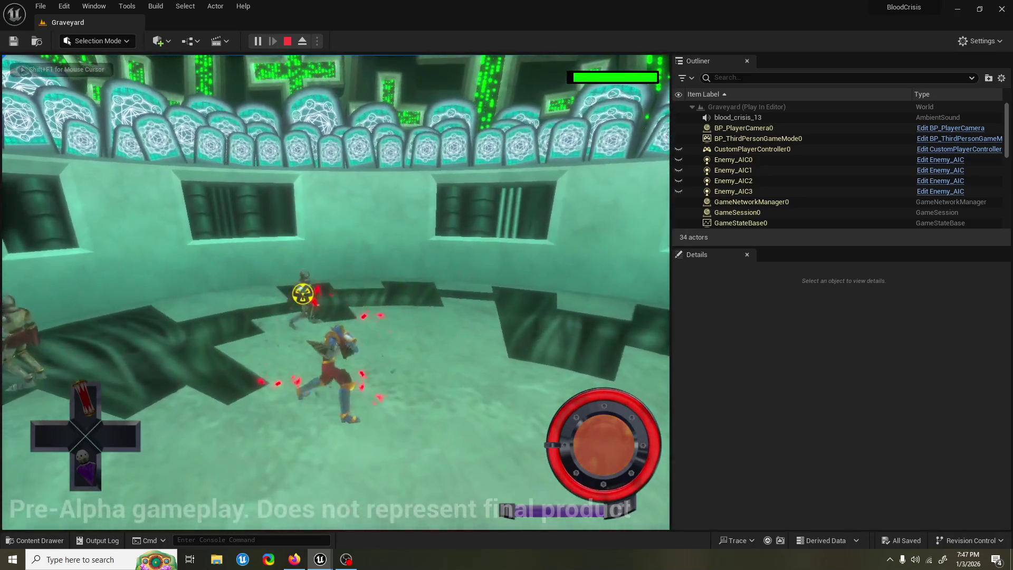
key(Escape)
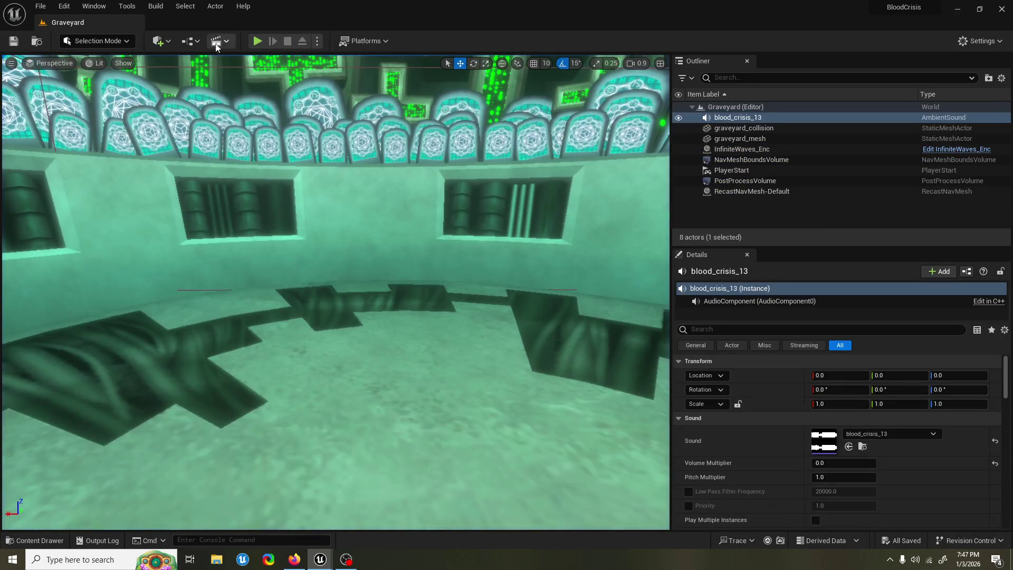
Break the show wire from Play Animation's In Animation pin, save PlayerHUD, and minimize it
mouse_move(320, 559)
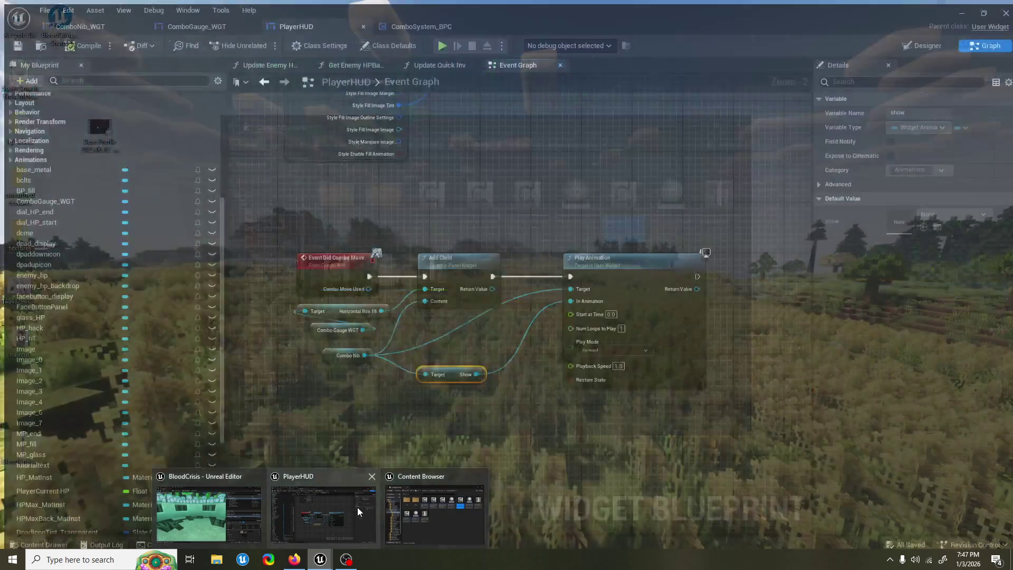
click(356, 508)
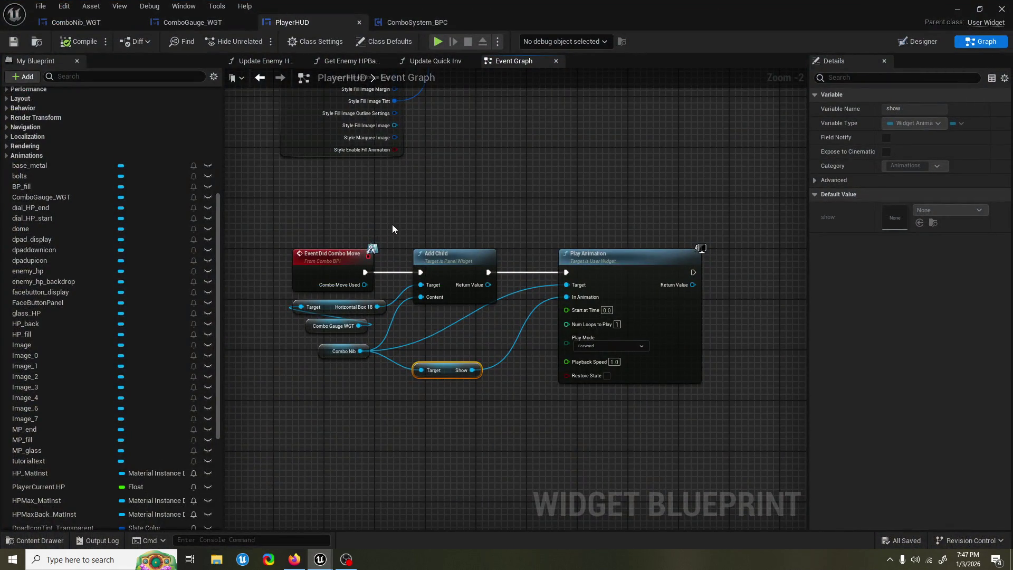
alt+click(569, 311)
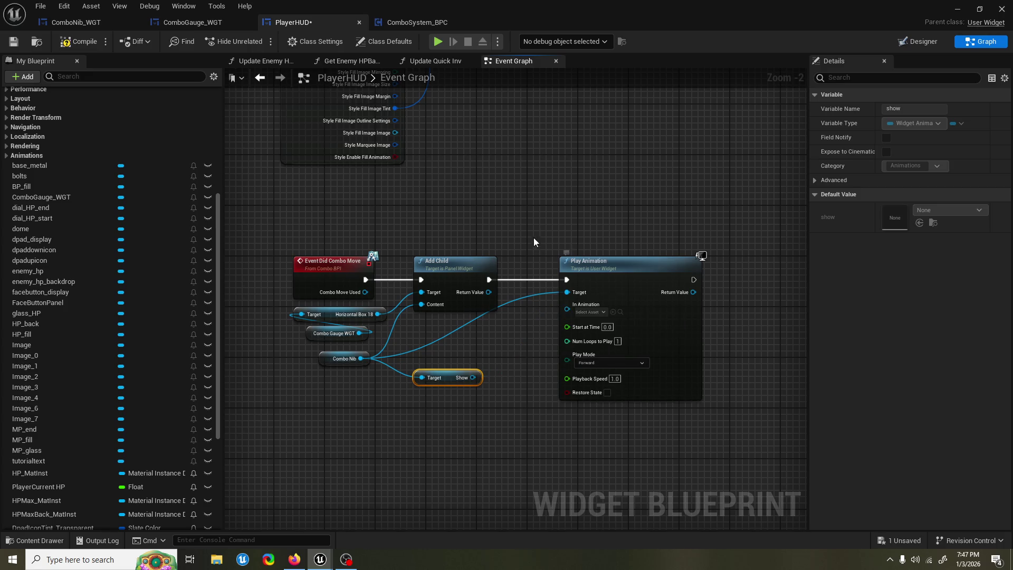
key(ctrl+s)
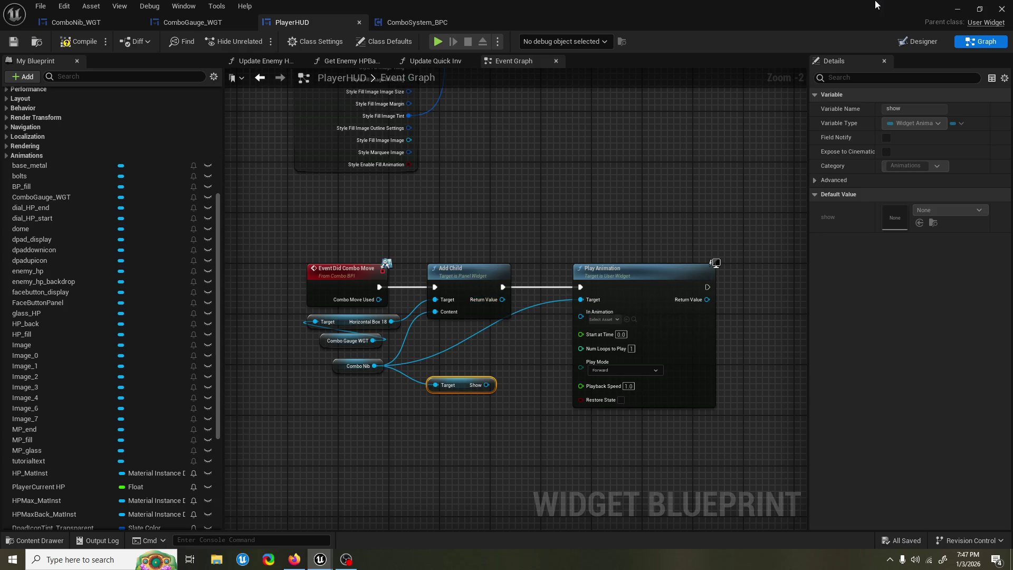
click(953, 9)
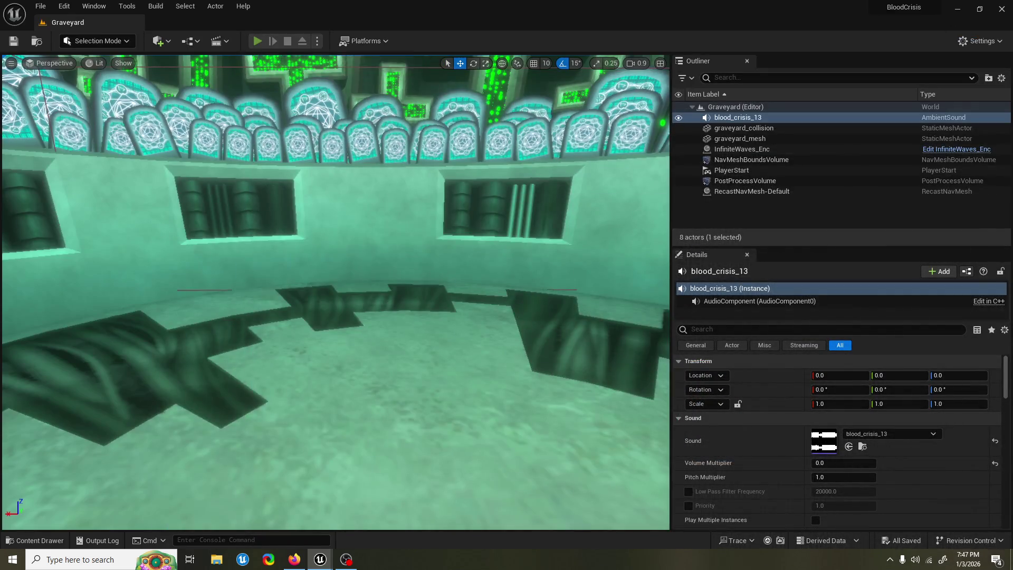
key(alt+p)
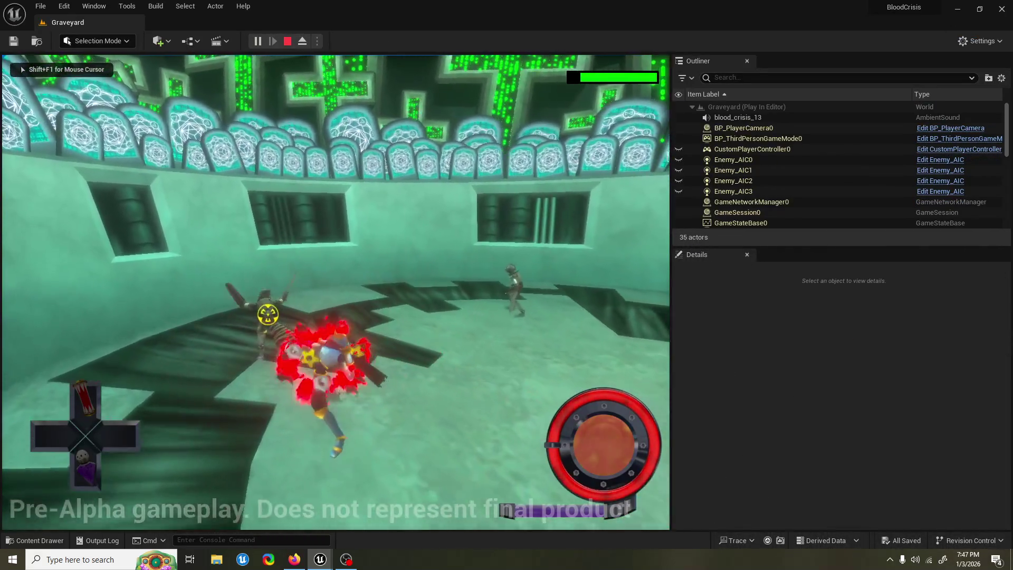
key(Escape)
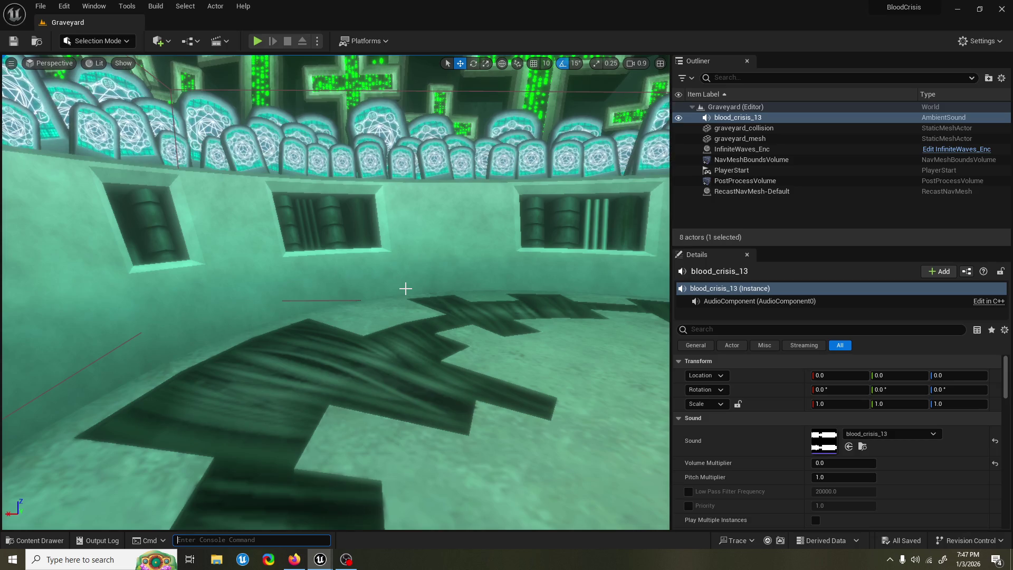
text(displayall)
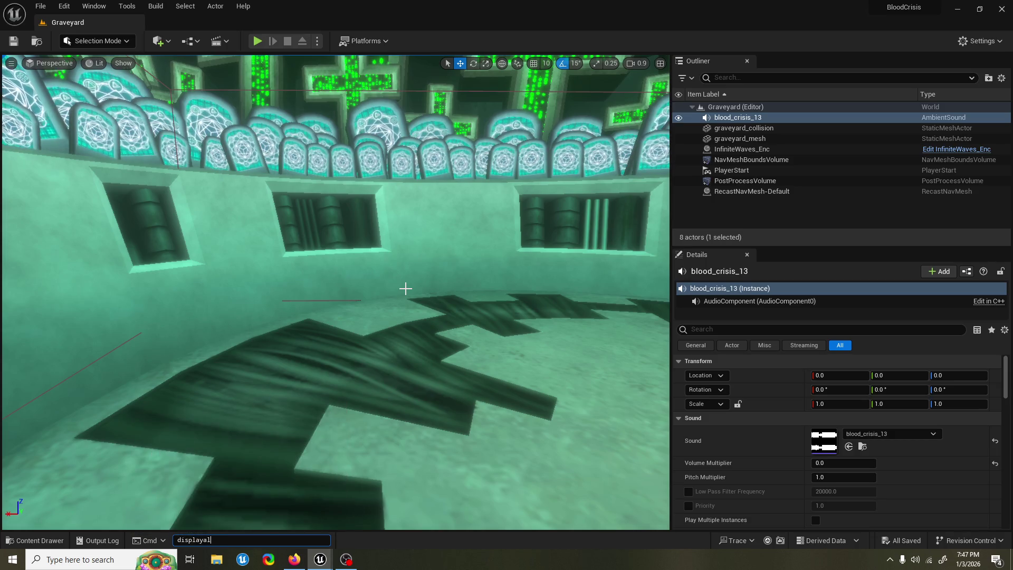
key(BackSpace)
key(BackSpace)
key(BackSpace)
text(showalls)
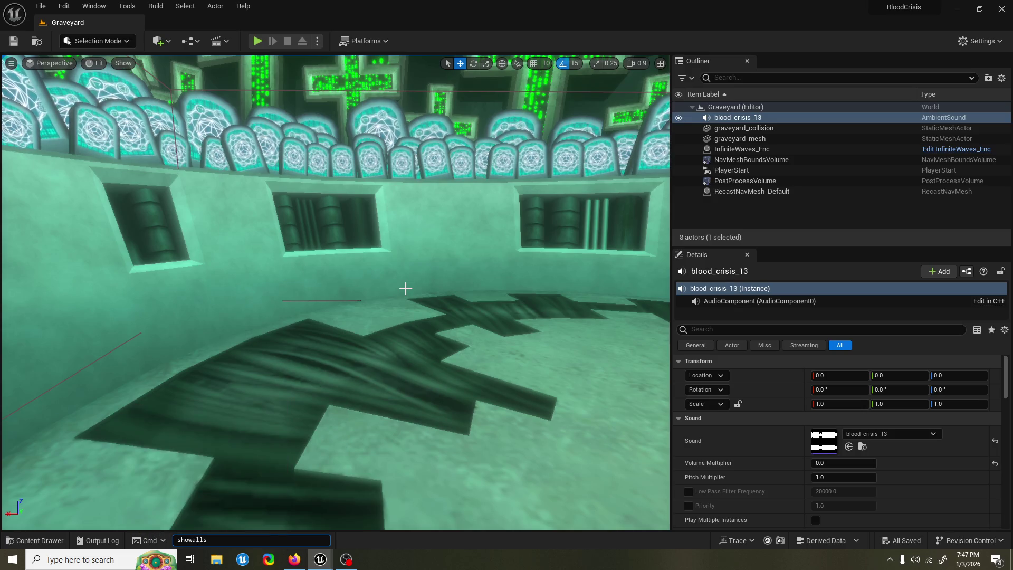
key(Return)
click(257, 41)
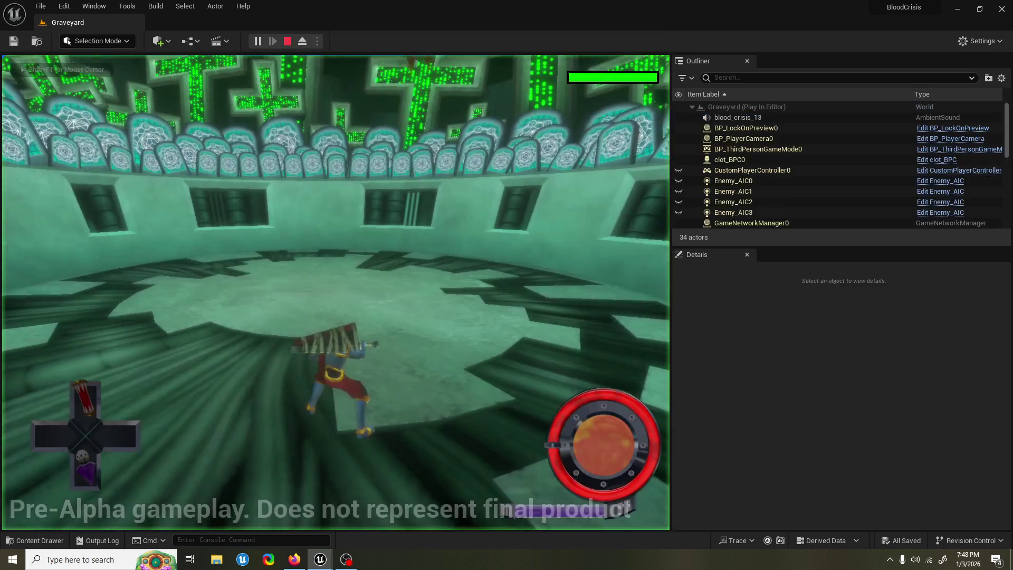
key(grave)
text(showall)
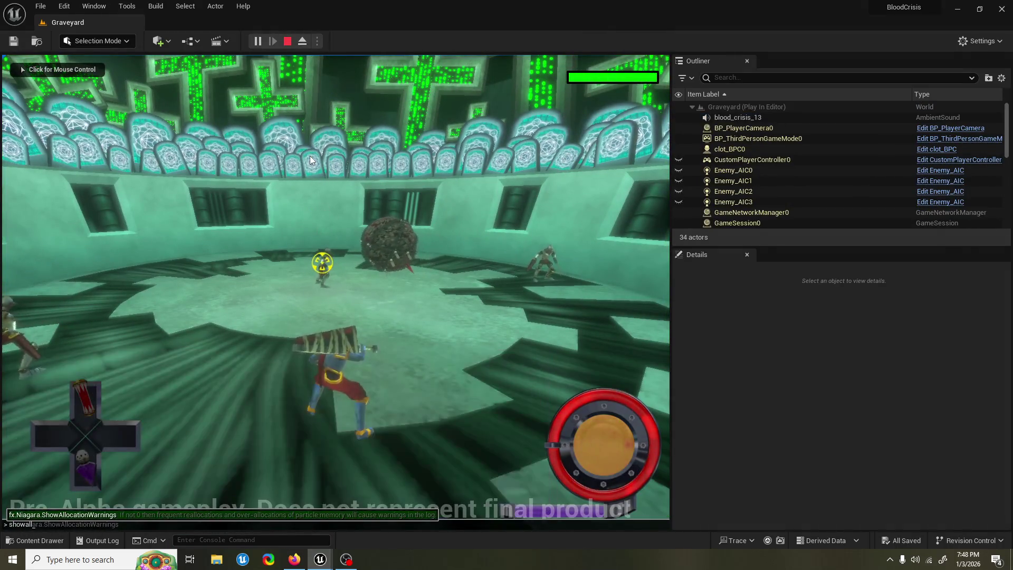
key(Tab)
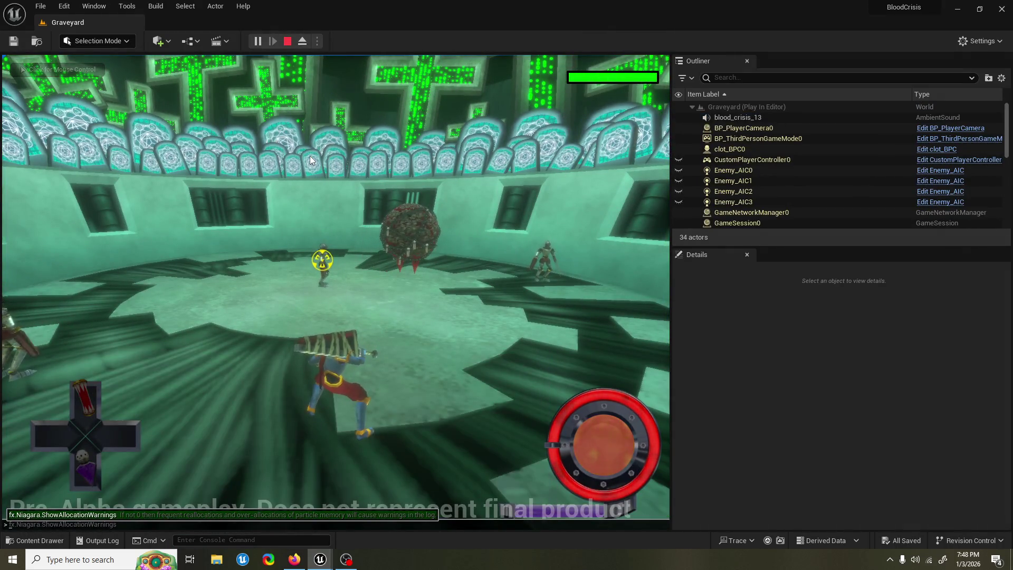
text(displayall)
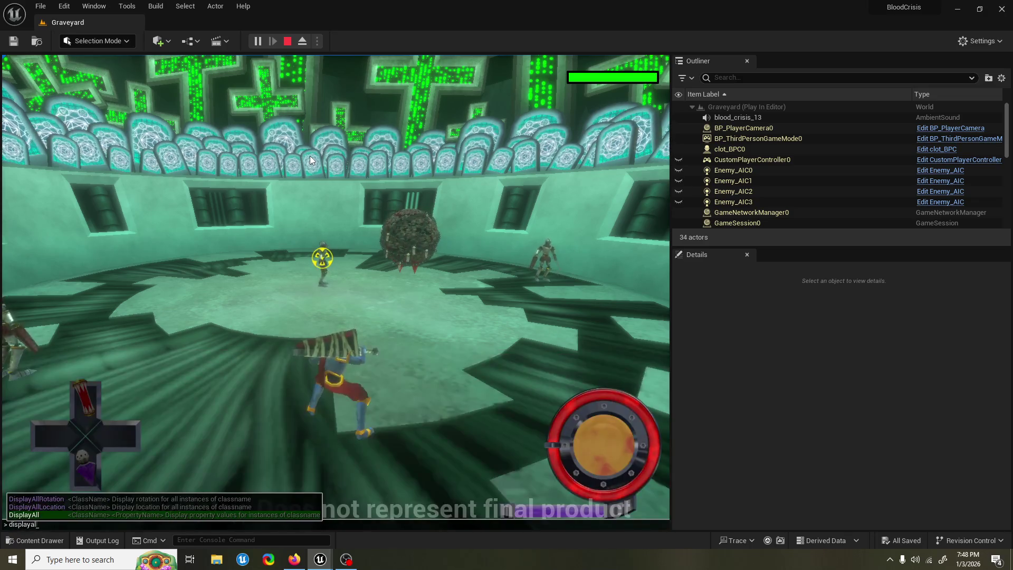
key(Return)
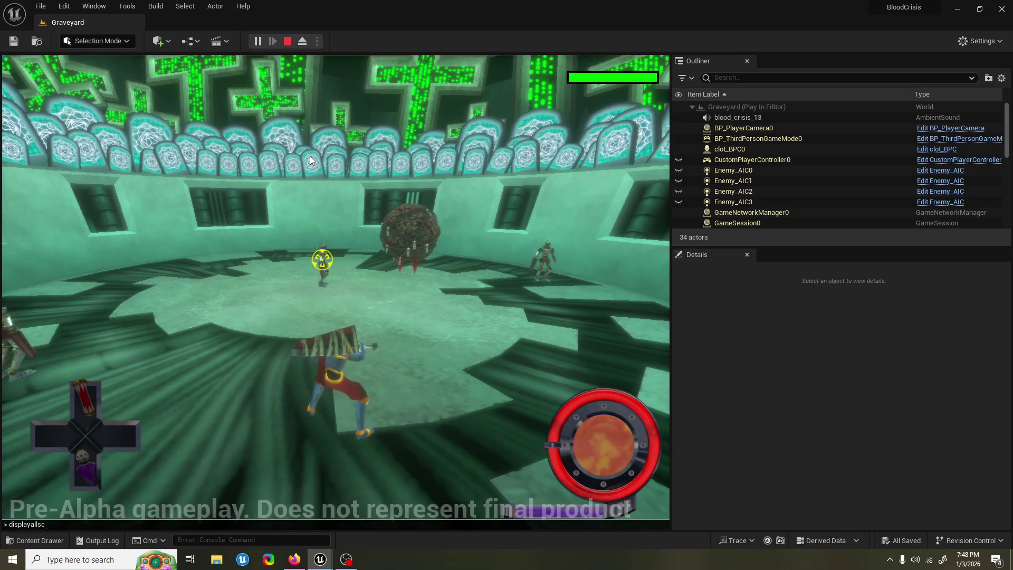
click(287, 41)
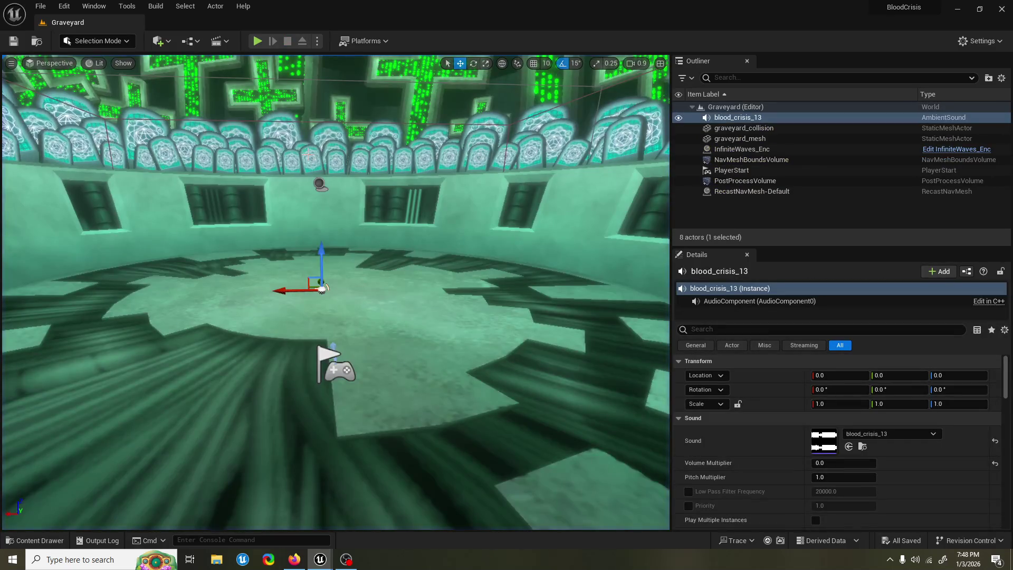
click(257, 41)
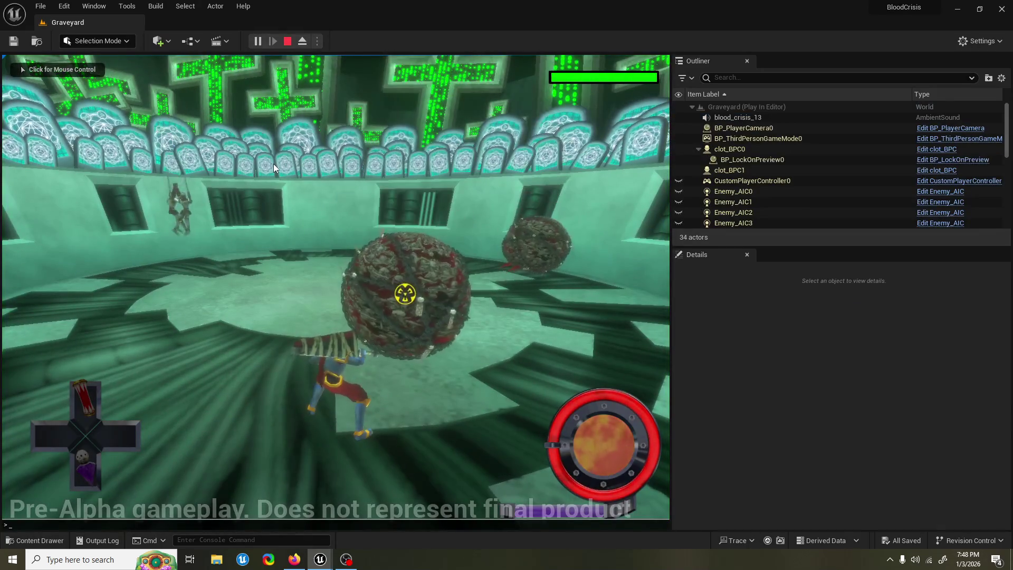
key(grave)
key(Up)
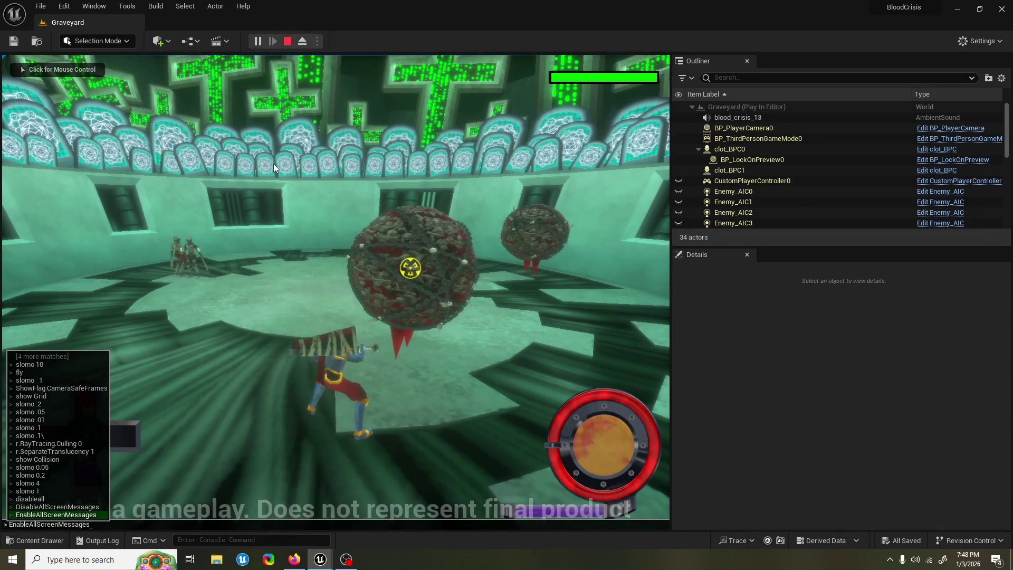
key(Return)
click(273, 163)
key(w)
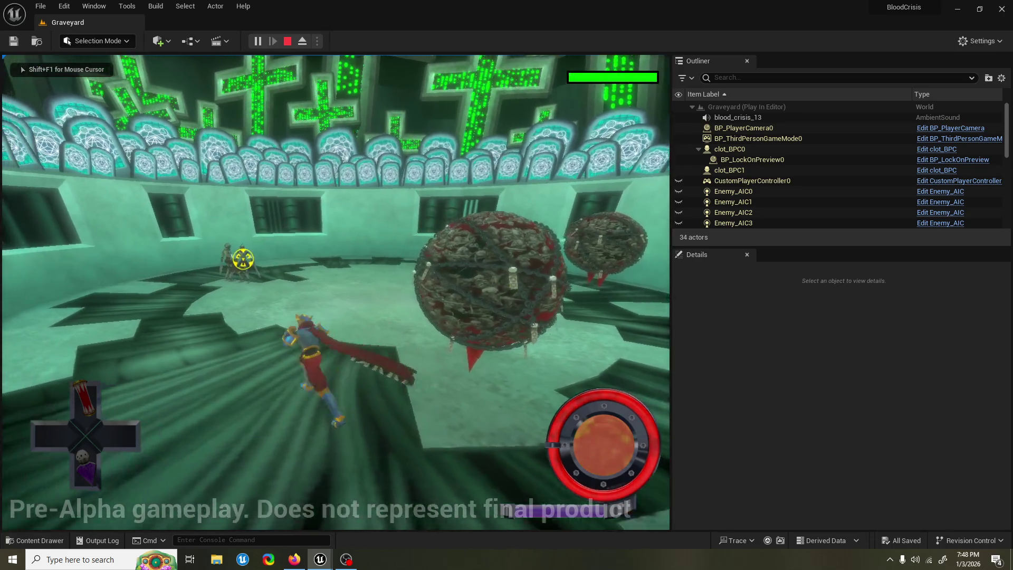
key(w)
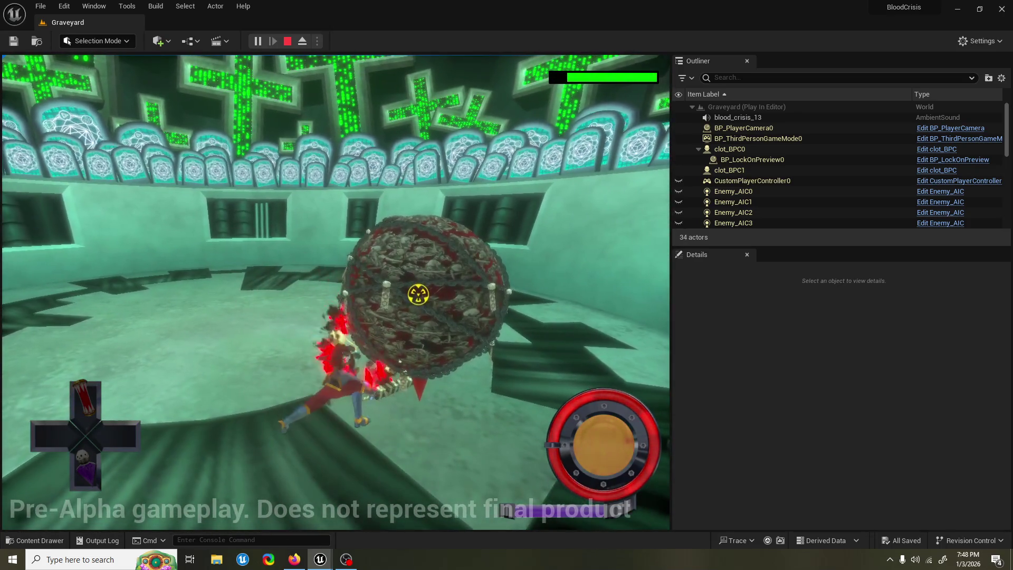
key(shift+F1)
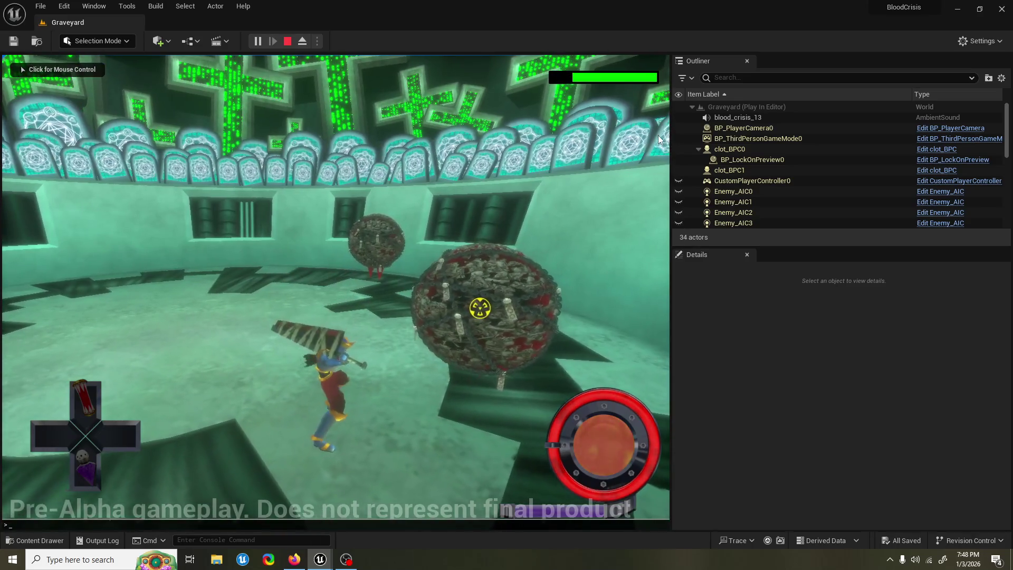
key(grave)
key(Up)
key(Return)
key(Escape)
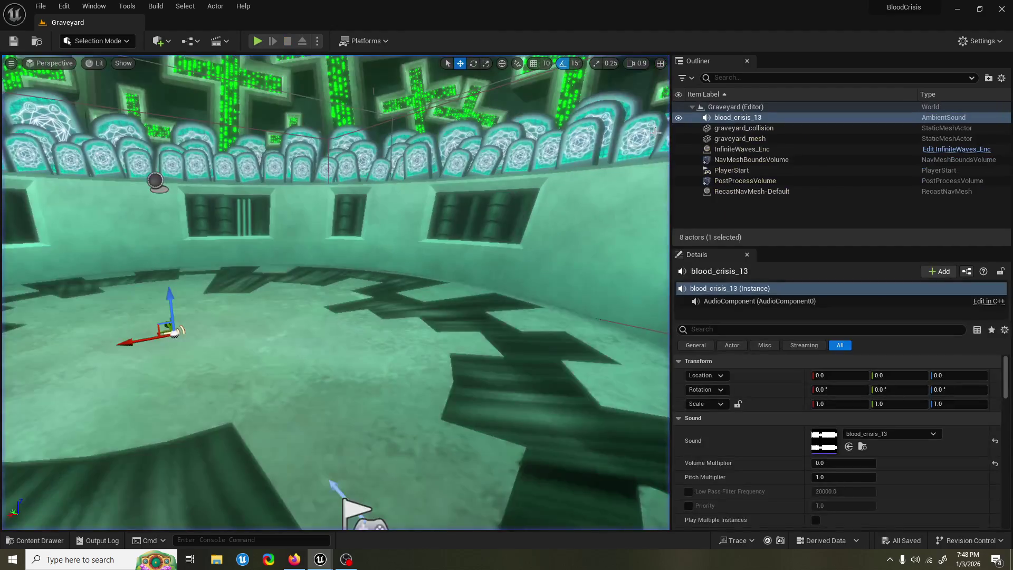
Close the floating content browser and bring the PlayerHUD blueprint window forward
click(328, 546)
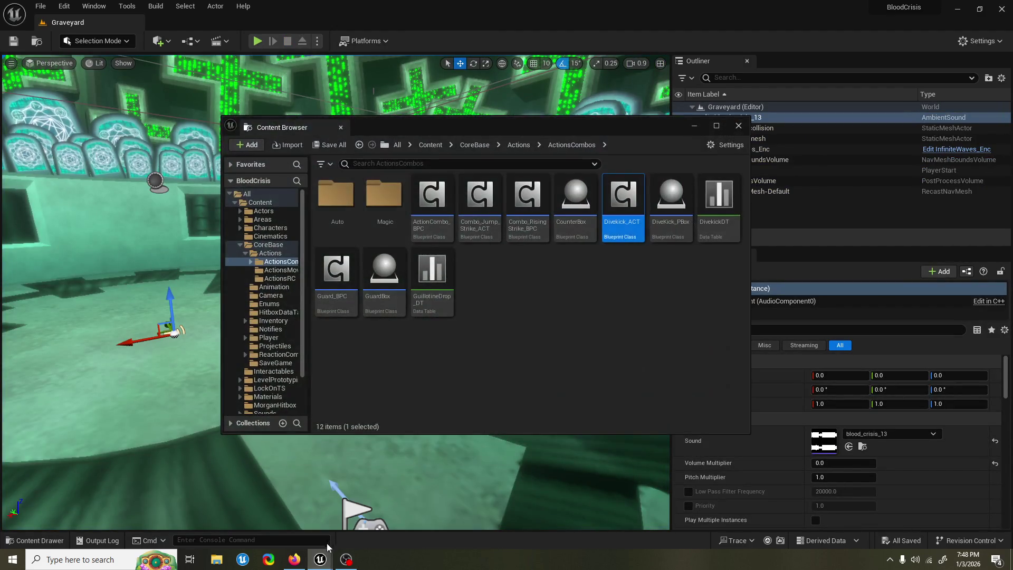
click(739, 126)
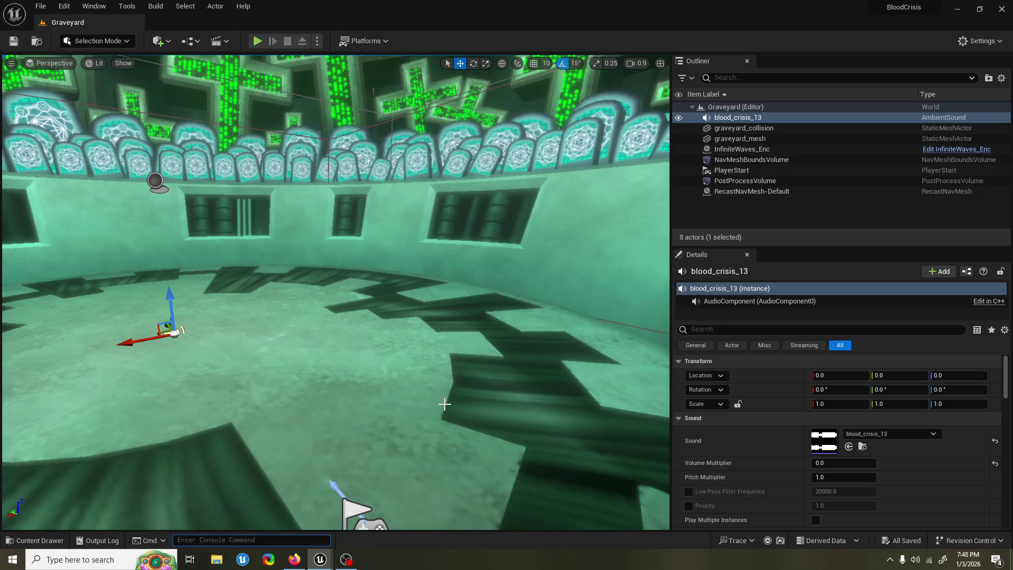
mouse_move(320, 559)
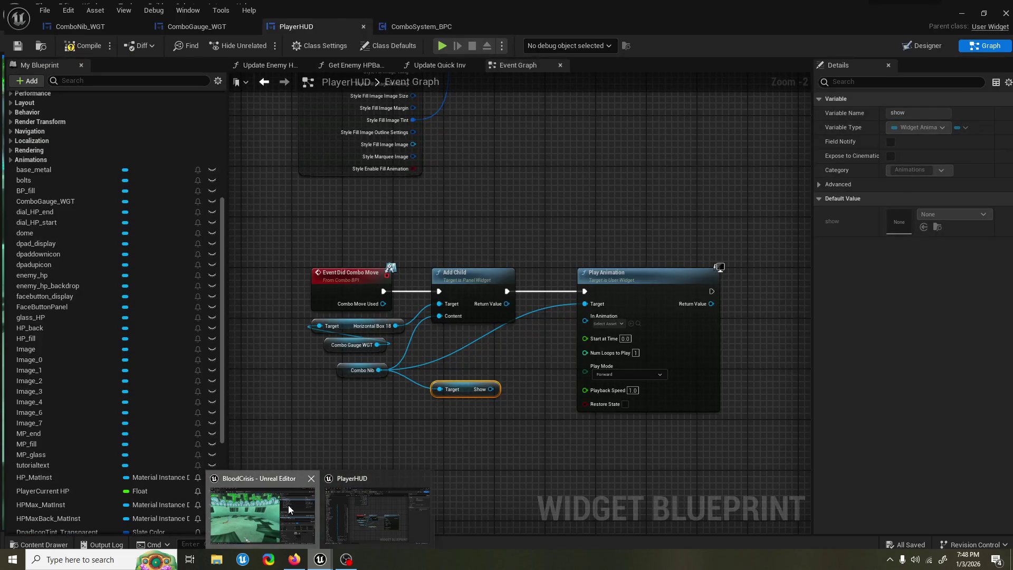
click(288, 505)
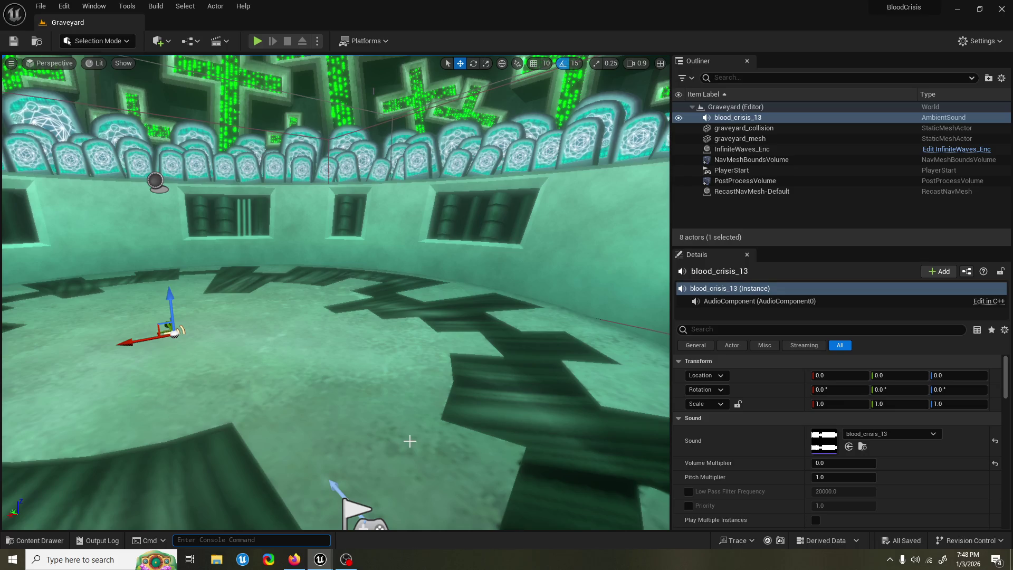
click(418, 501)
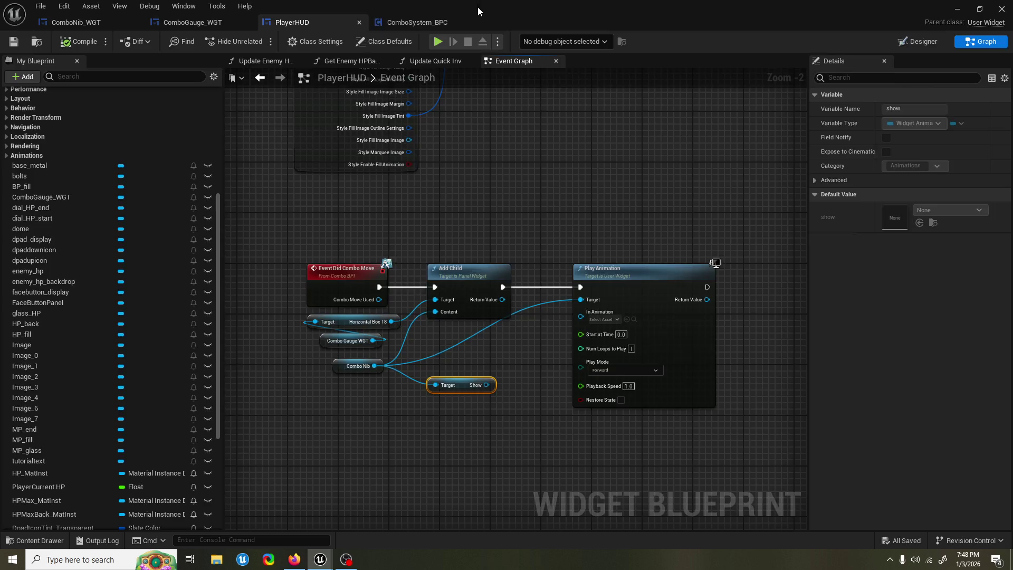
mouse_move(476, 7)
mouse_down()
mouse_move(469, 483)
mouse_move(457, 385)
mouse_move(457, 14)
mouse_up()
Add a Print String node after Play Animation's execution output
drag(581, 281, 614, 274)
text(orn)
key(BackSpace)
key(BackSpace)
key(BackSpace)
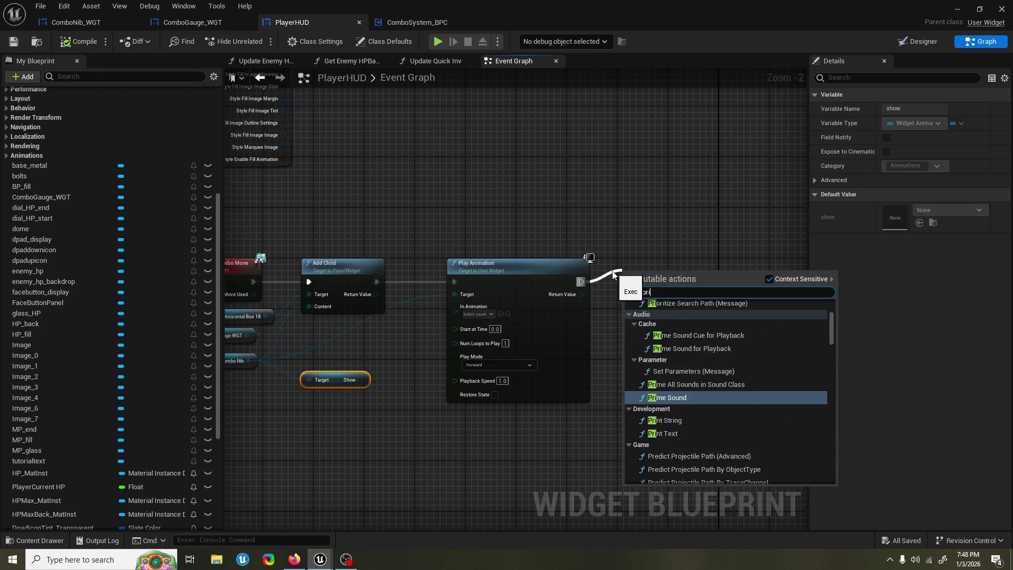
text(print string)
key(Return)
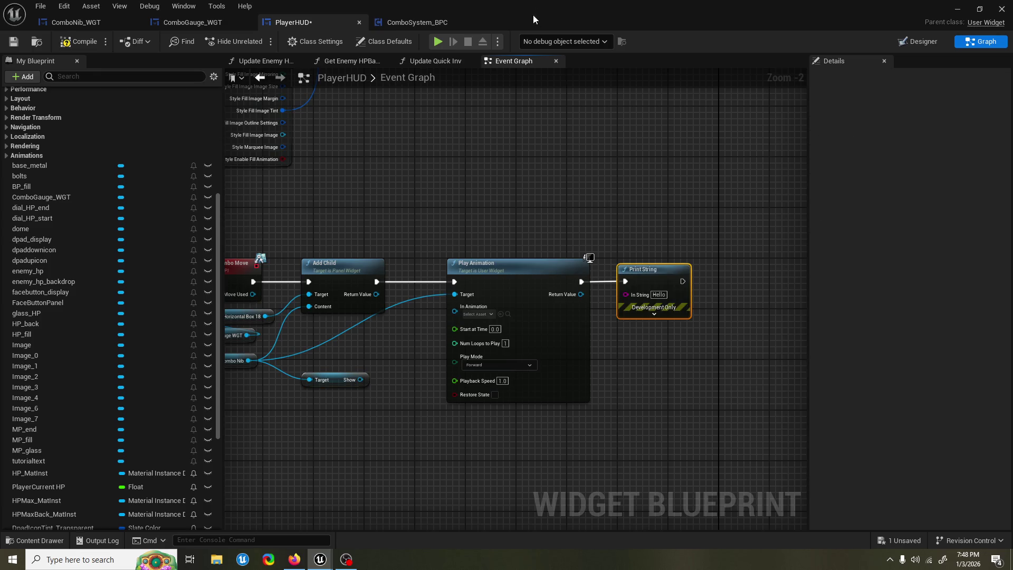
key(alt+Tab)
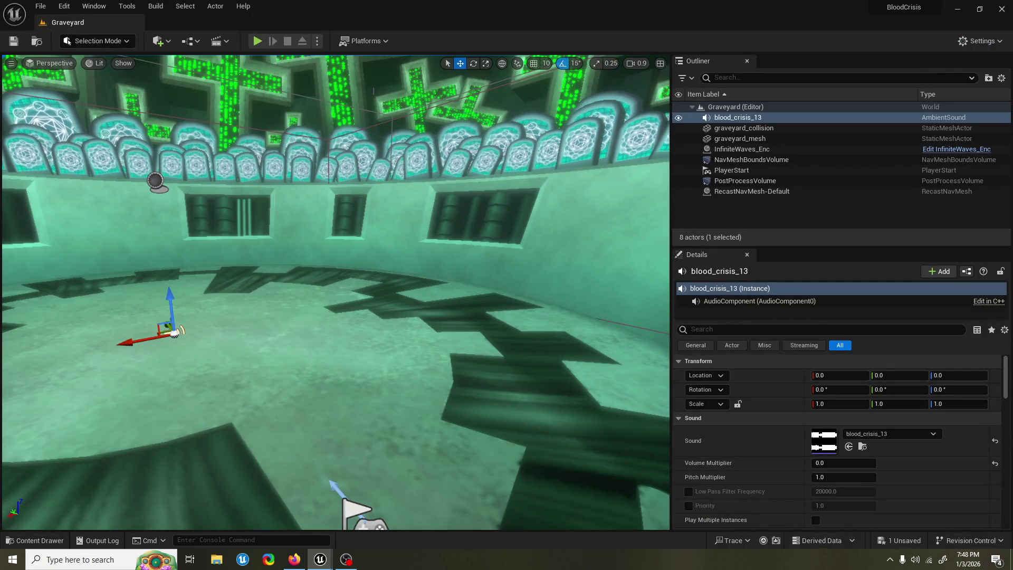
click(257, 41)
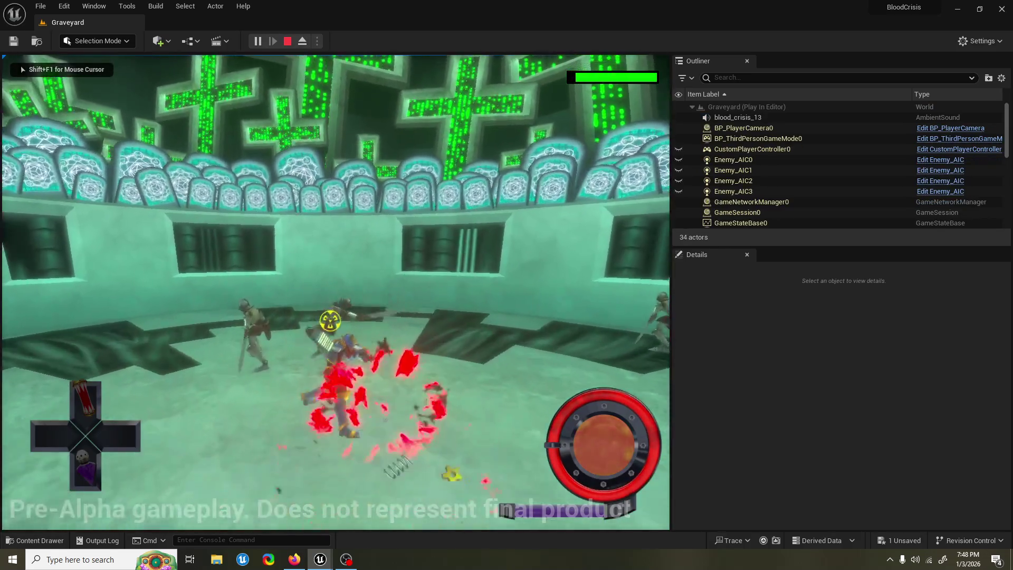
key(Escape)
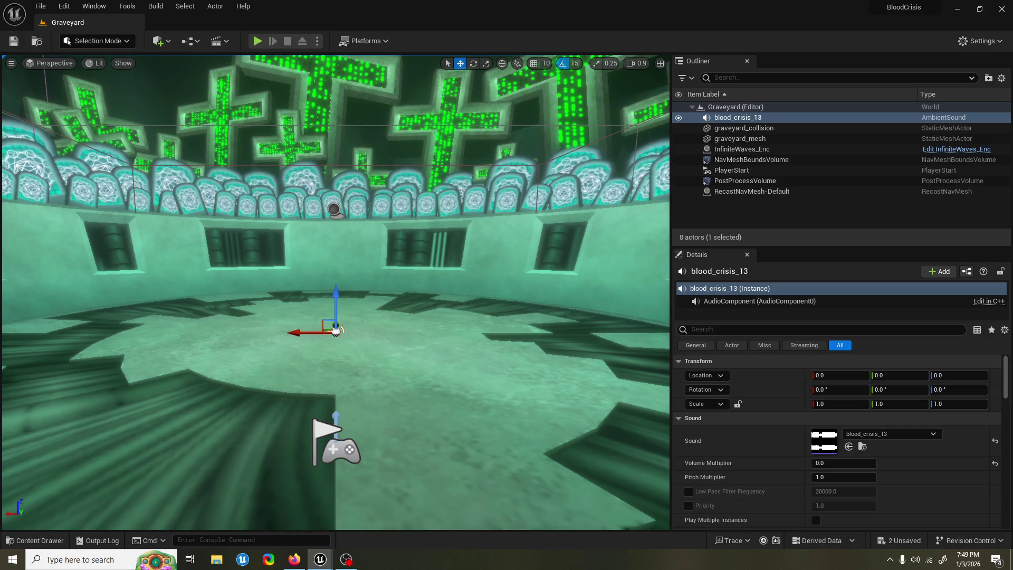
Save all unsaved changes
key(ctrl+s)
key(grave)
key(Escape)
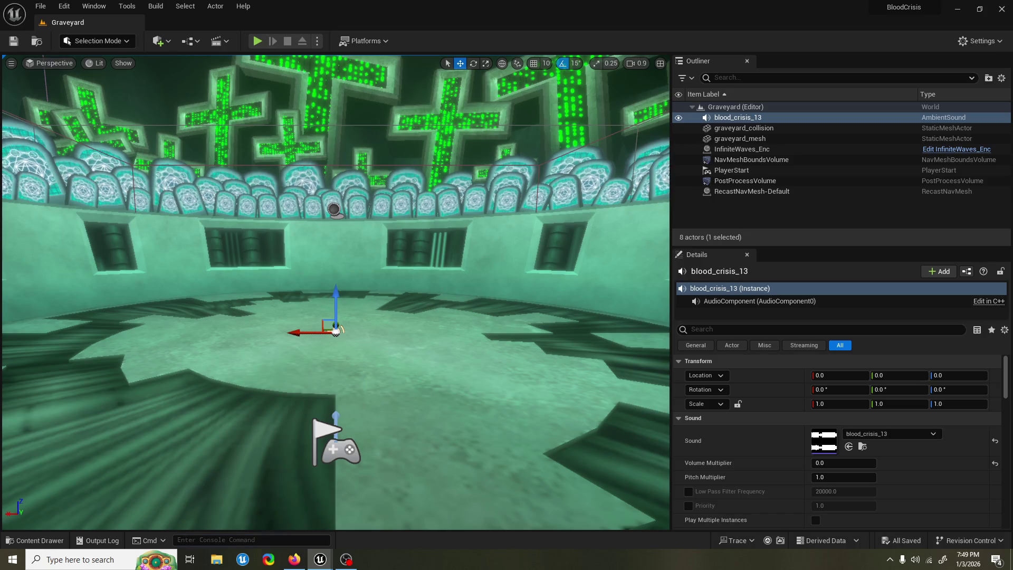
Start a play-in-editor session and release the mouse from the game
key(alt+p)
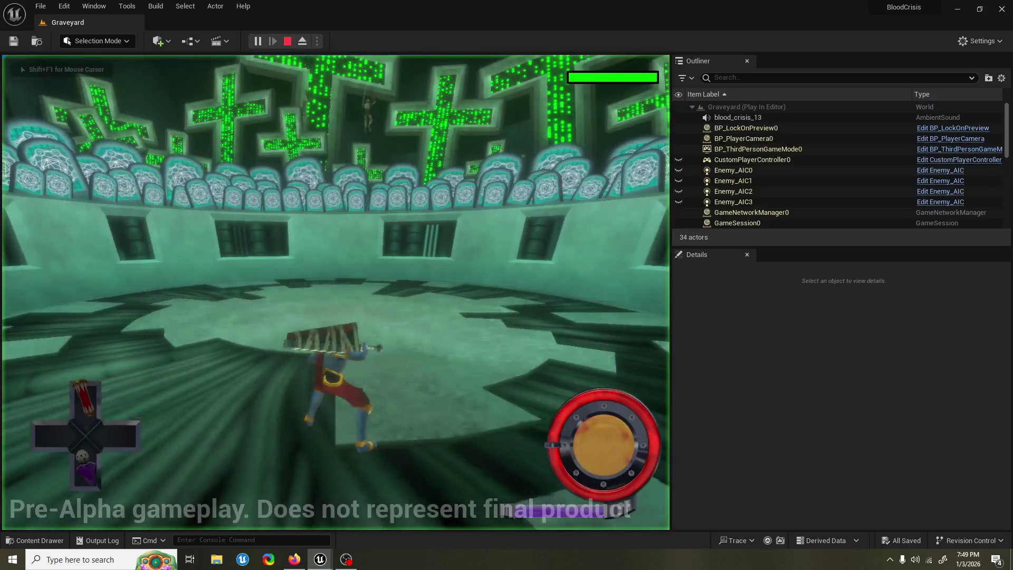
key(alt+Tab)
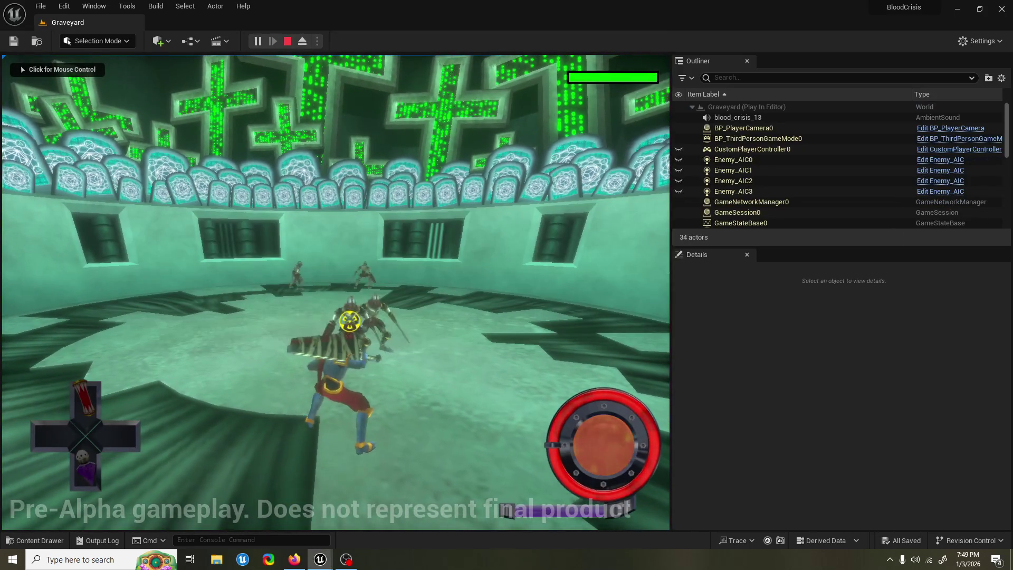
click(335, 293)
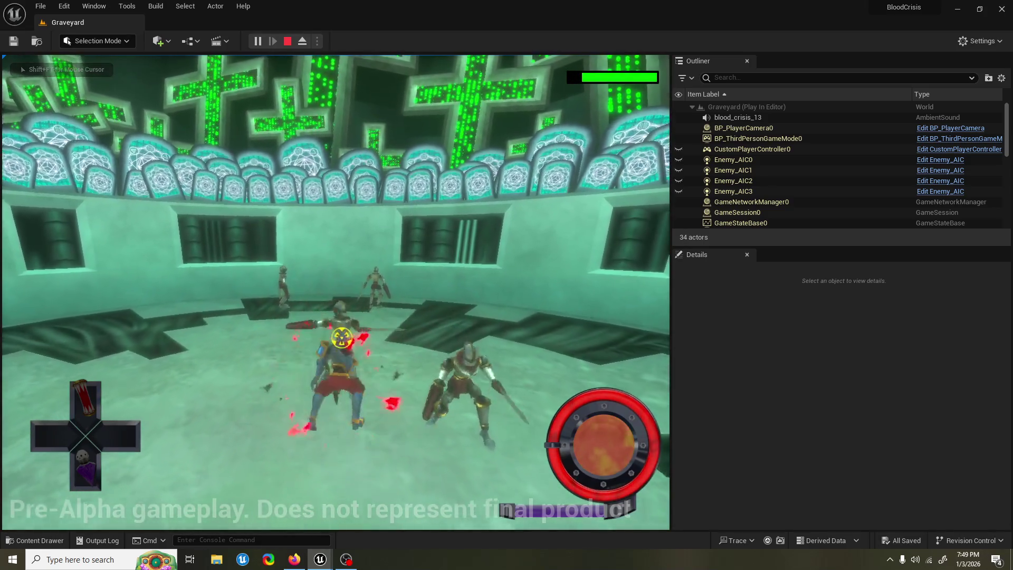
key(shift+F1)
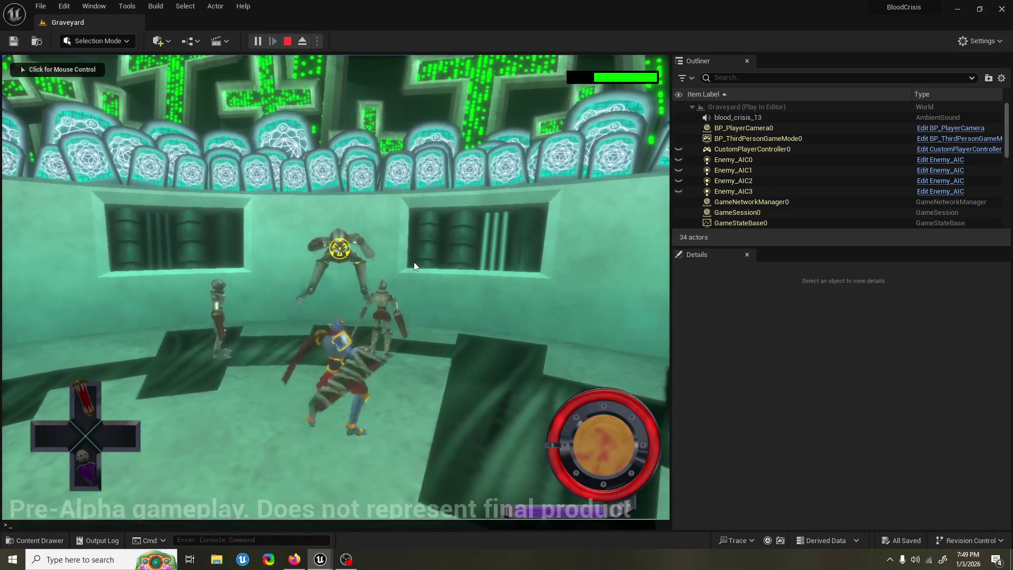
Run EnableAllScreenMessages from the in-game console, then stop the play session
key(grave)
key(Up)
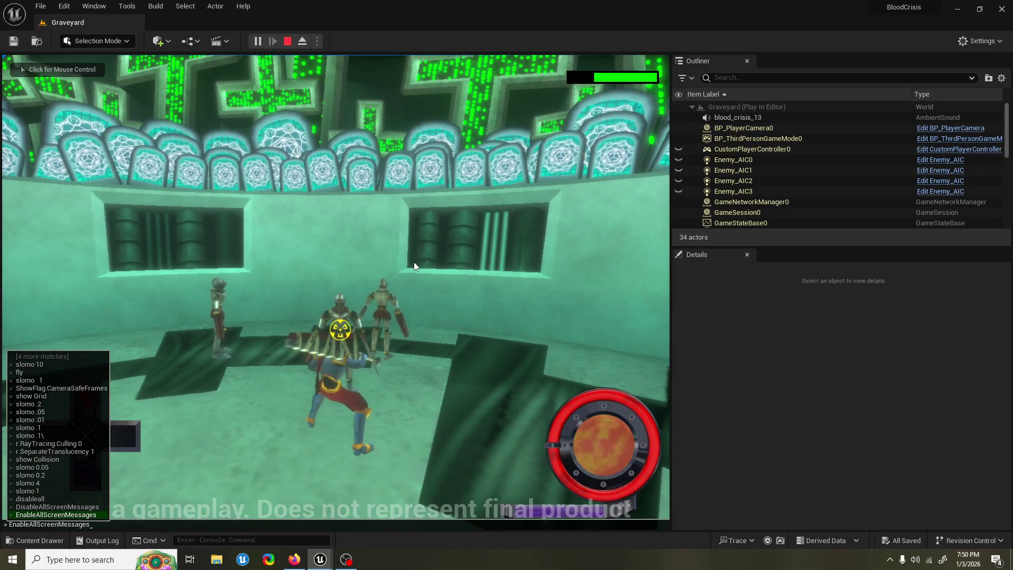
key(Return)
click(413, 262)
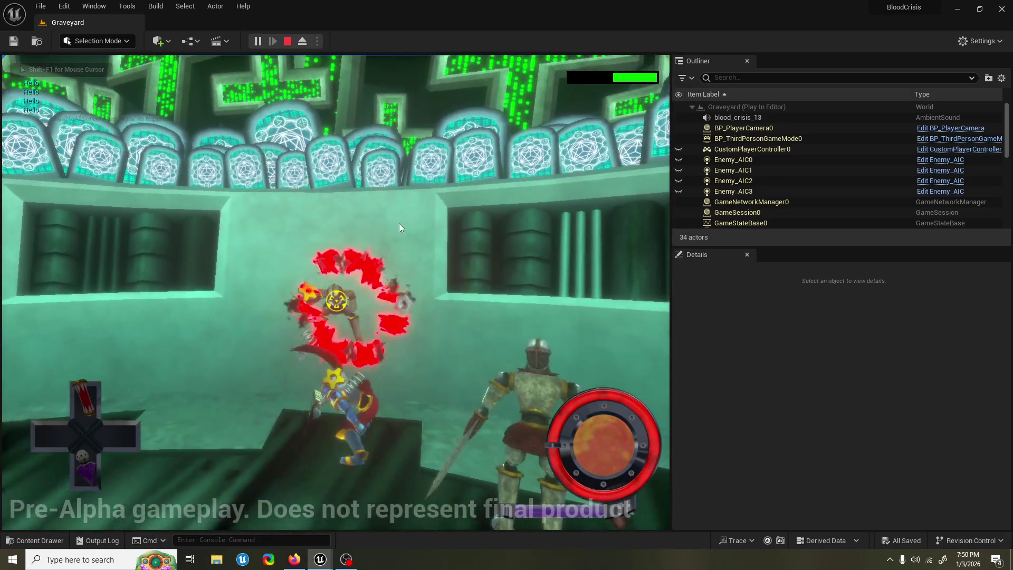
key(Escape)
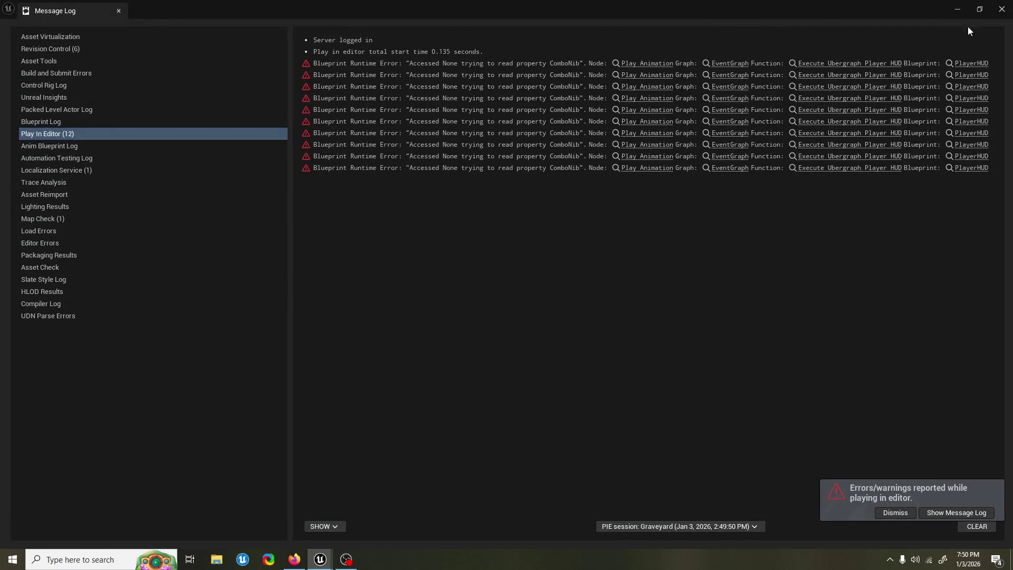
Close the Message Log and locate GI_BC by searching 'gl bc' across all content
click(1001, 9)
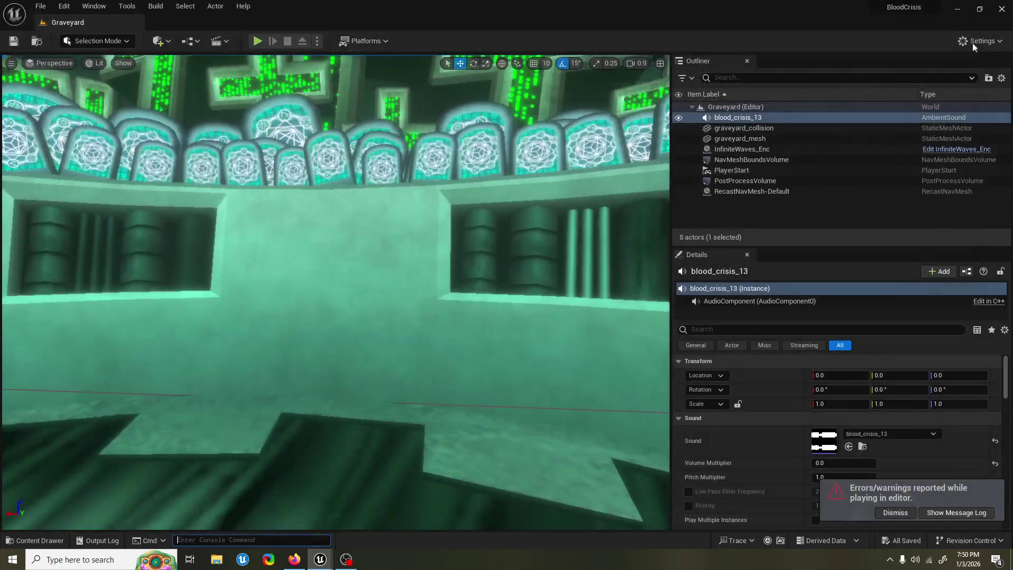
click(67, 546)
text(gl)
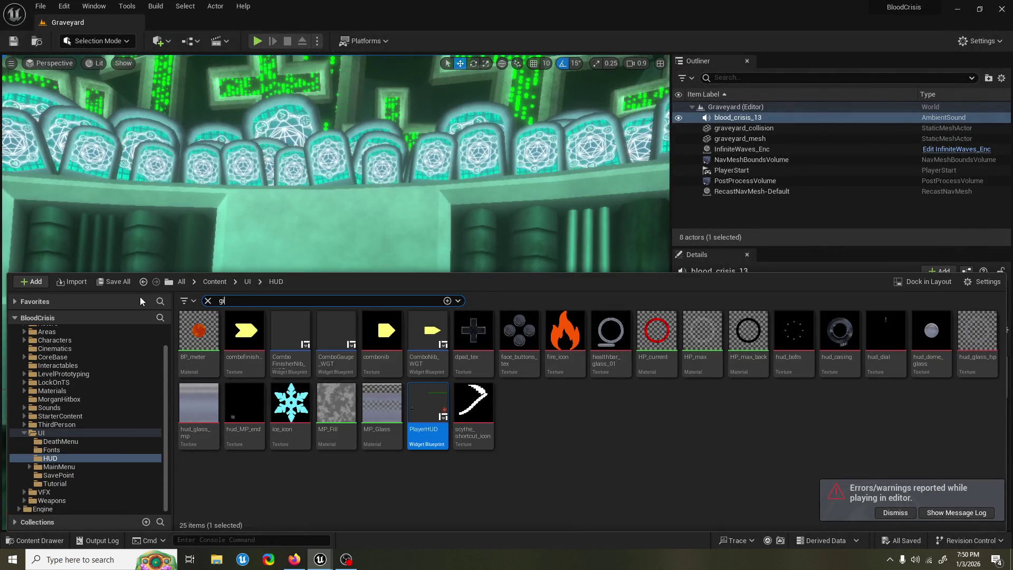
text( bc)
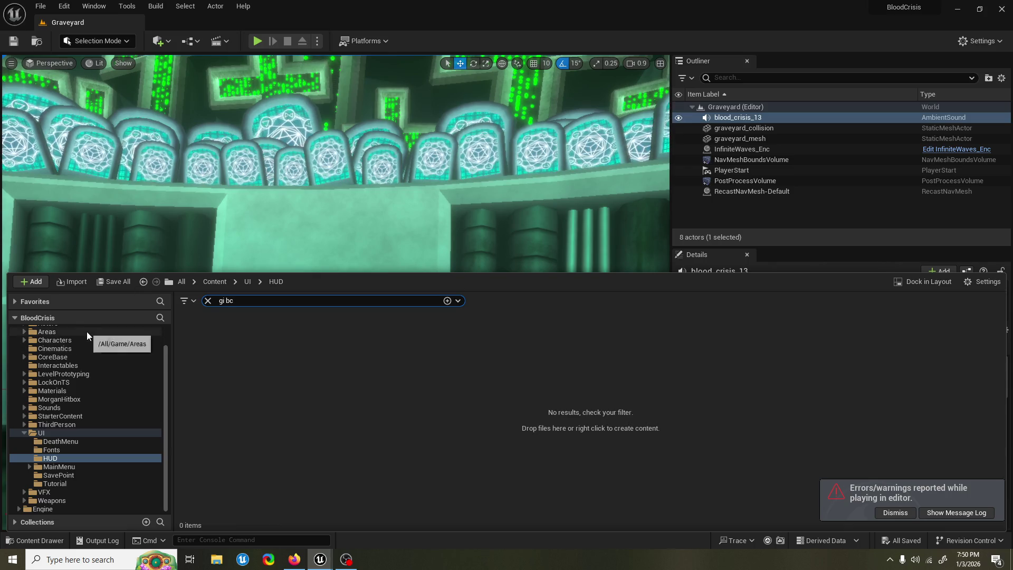
scroll(87, 332, up, 2)
click(85, 331)
click(284, 349)
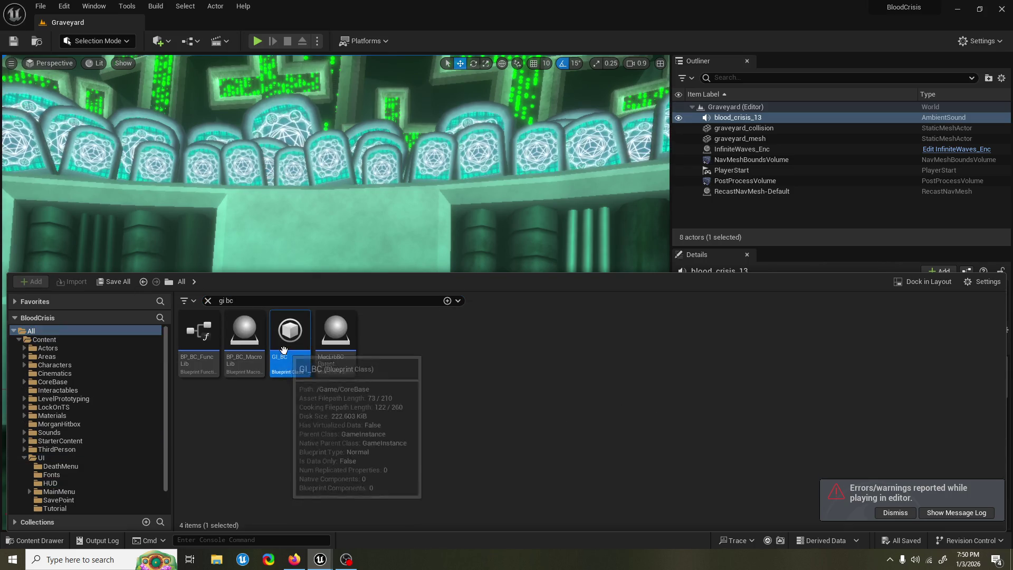
key(ctrl+space)
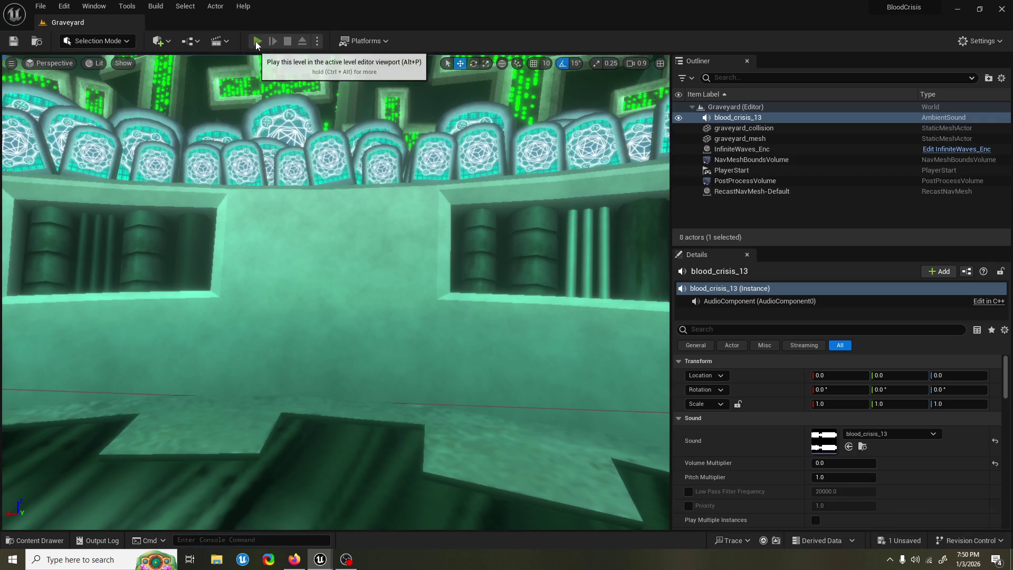
Play the level, perform a couple of combo attacks, and stop
click(257, 41)
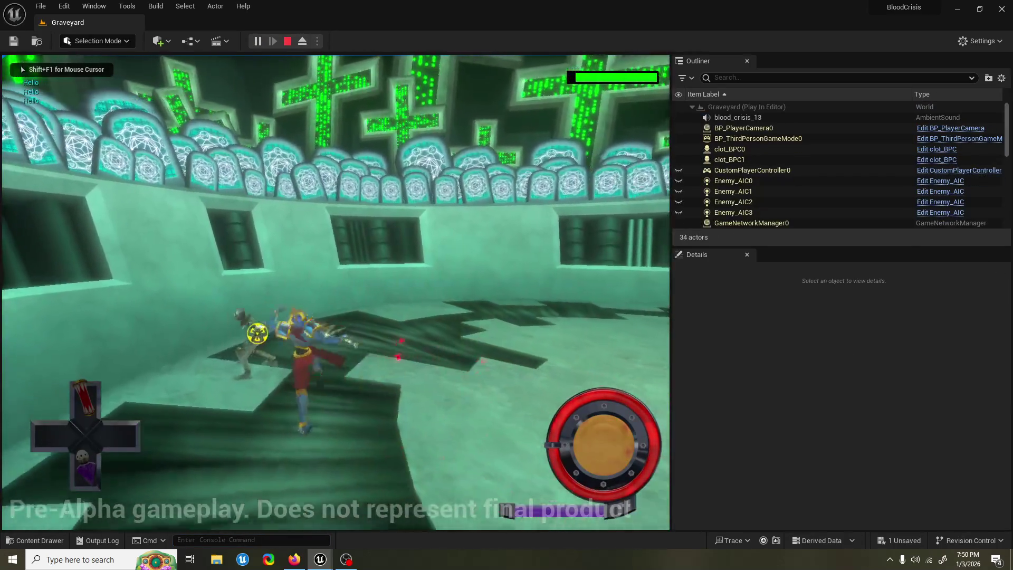
click(201, 106)
click(201, 106)
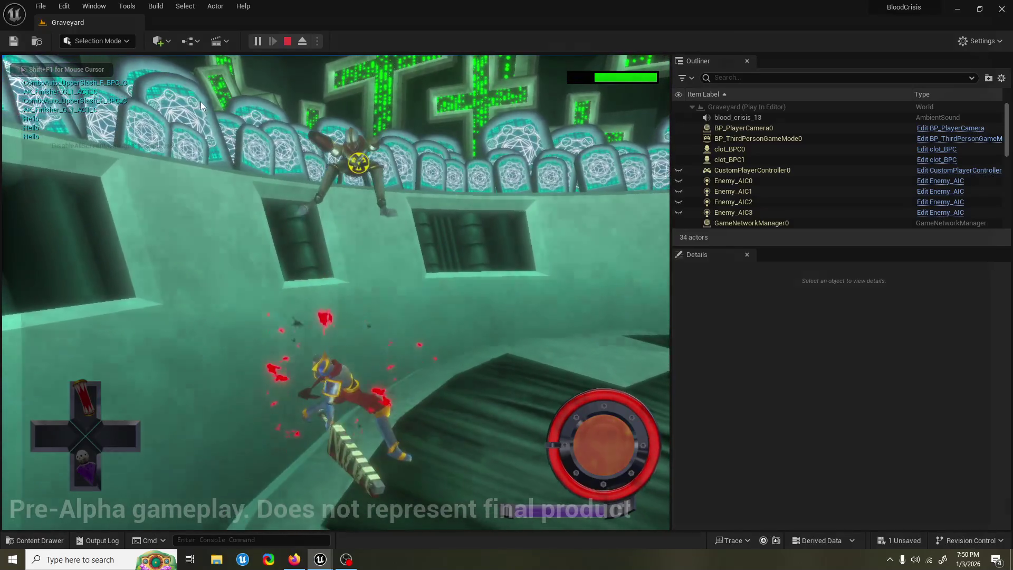
key(Escape)
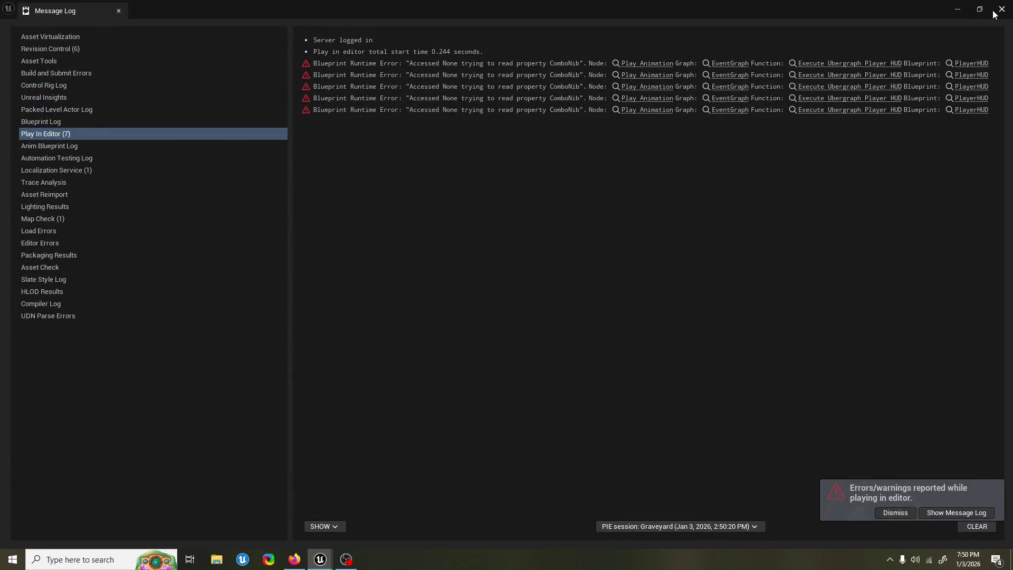
Inspect the first ComboNib error, close the log, and run another brief play session
click(848, 67)
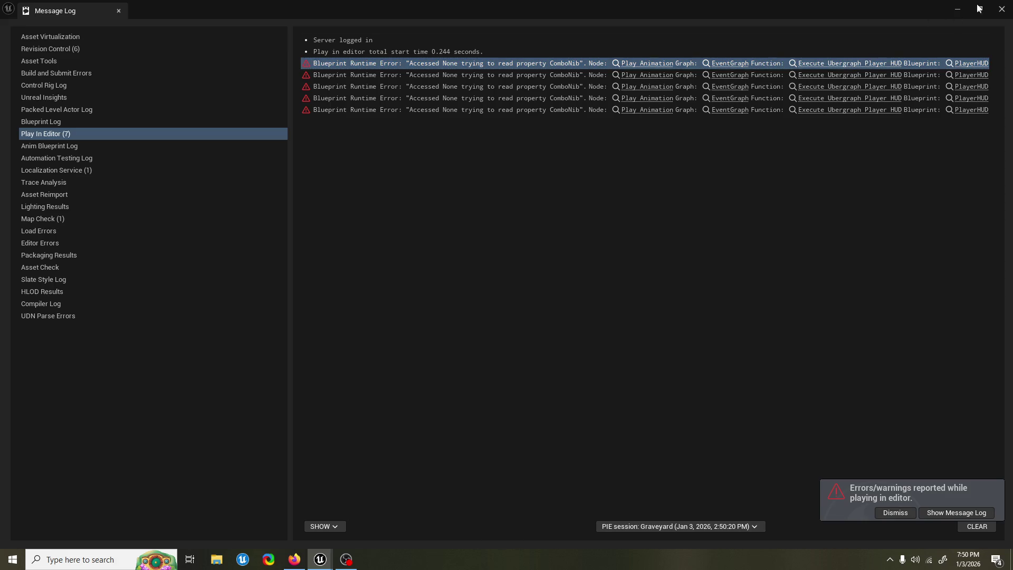
click(1002, 9)
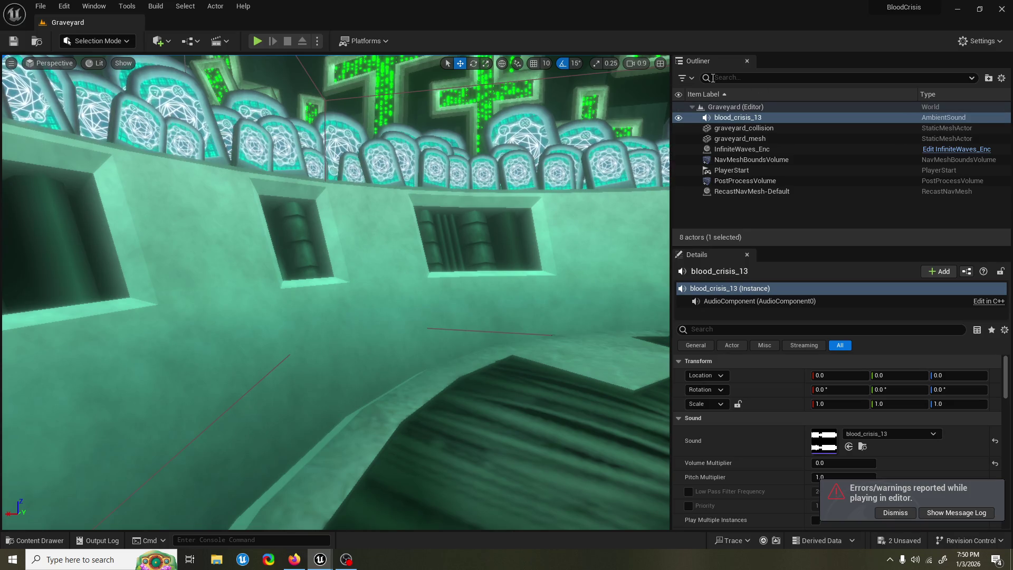
click(255, 43)
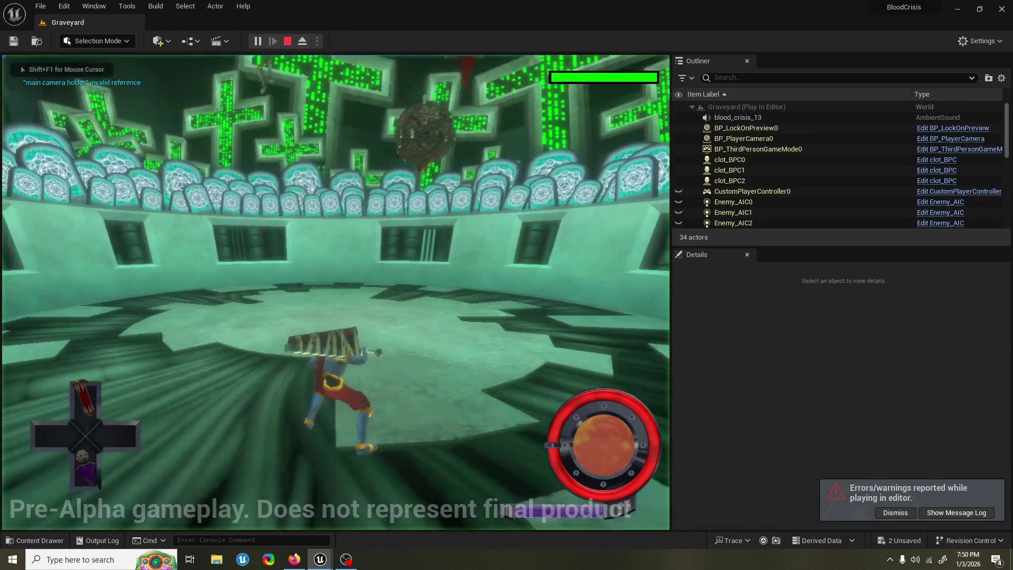
key(Escape)
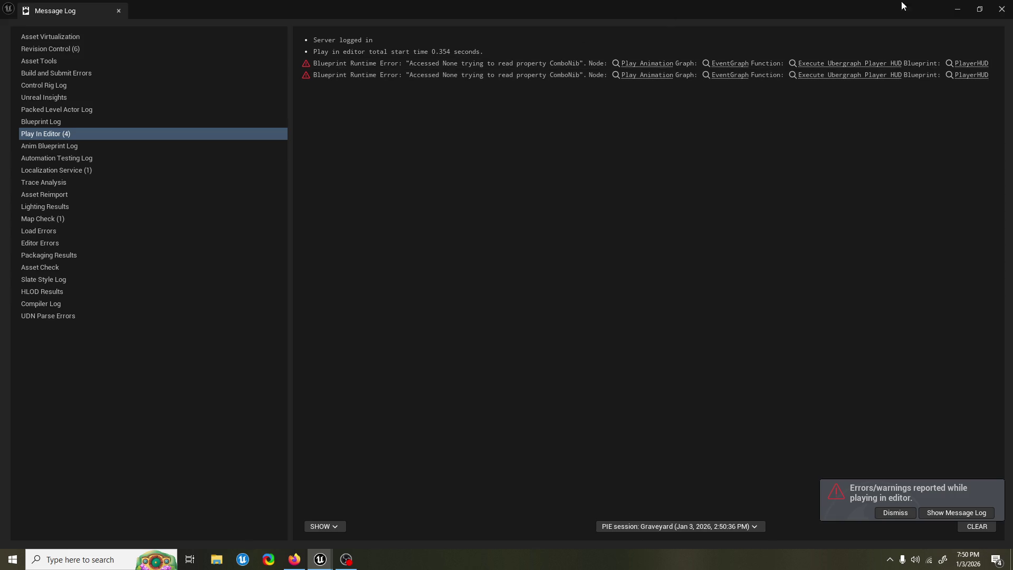
Close the Message Log, then undo twice to revert the horizontal and vertical alignment changes
click(1001, 9)
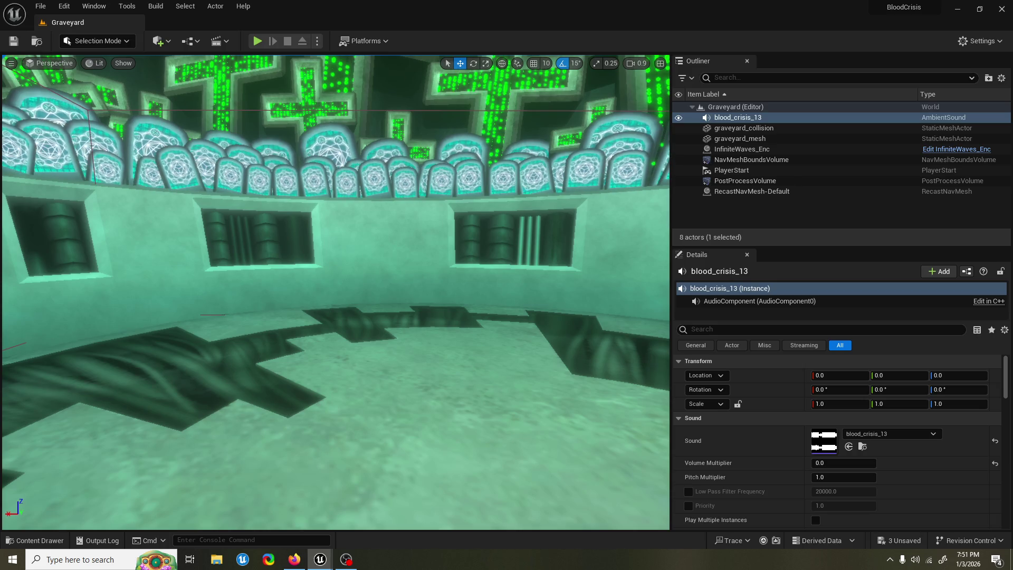
key(ctrl+z)
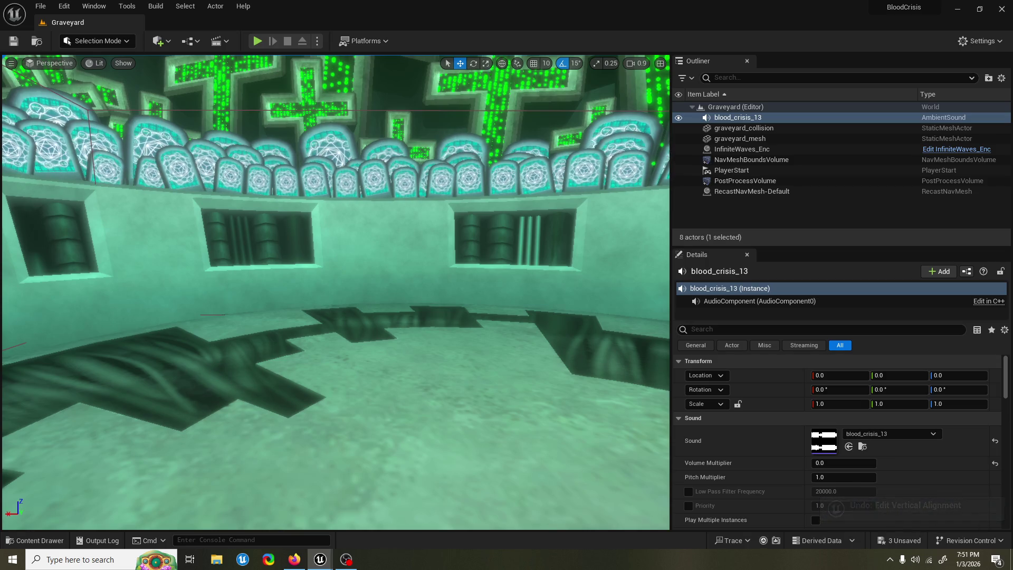
key(ctrl+z)
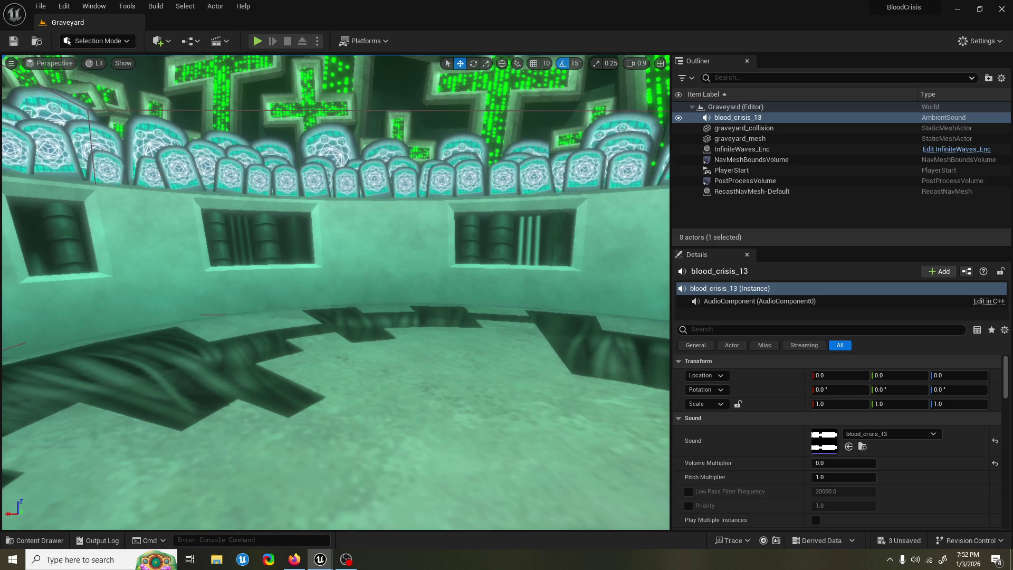
In ComboGauge_WGT, set ComboNib_WGT's Render Transform Scale X and Y to 20
key(alt+Tab)
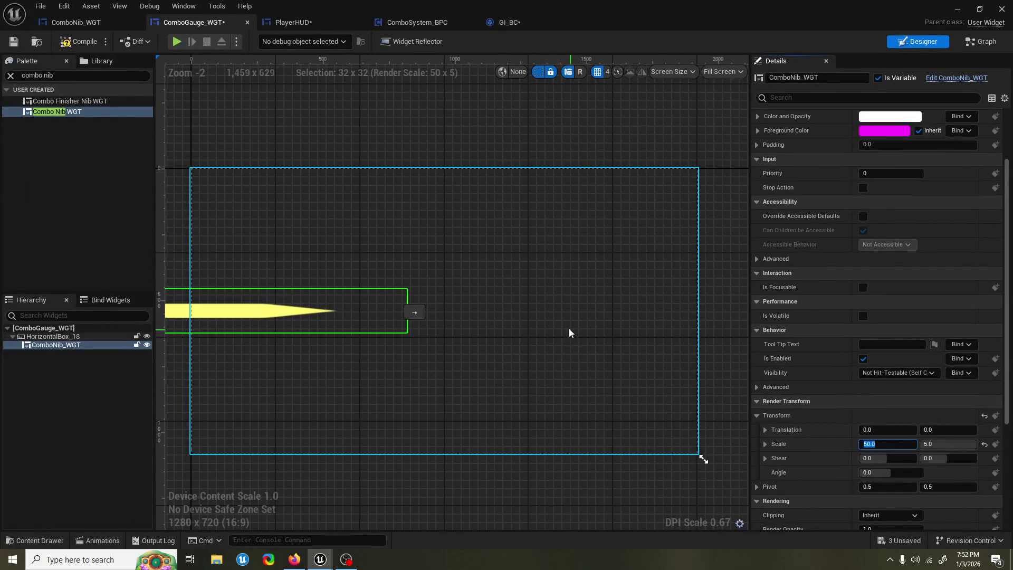
text(20)
click(948, 447)
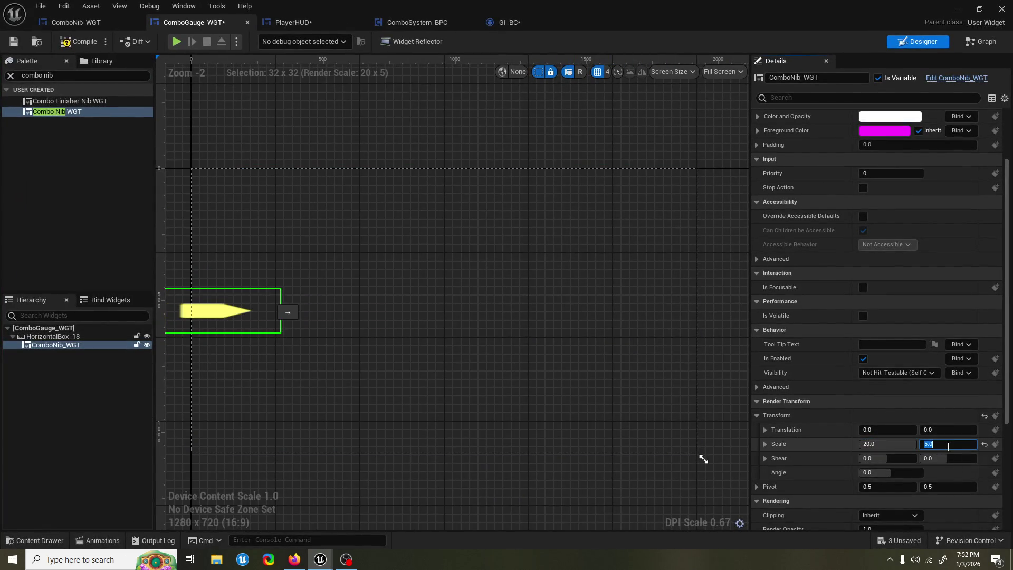
text(20)
key(Return)
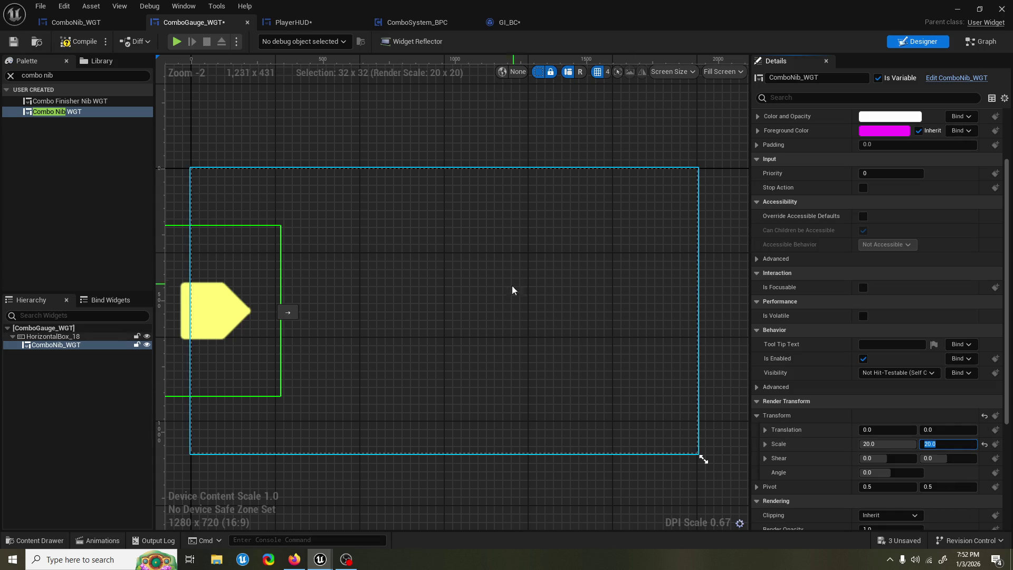
scroll(806, 263, up, 3)
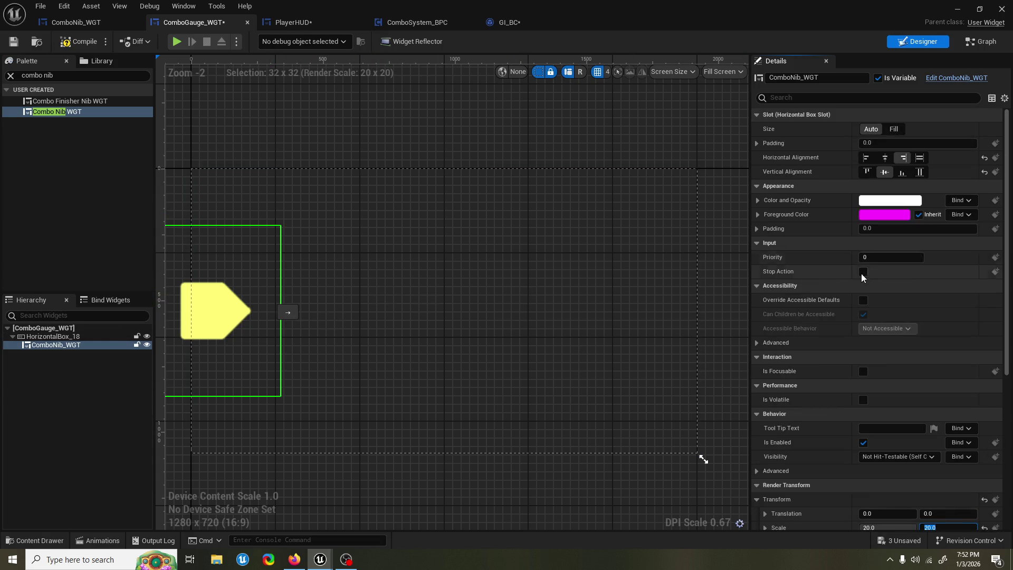